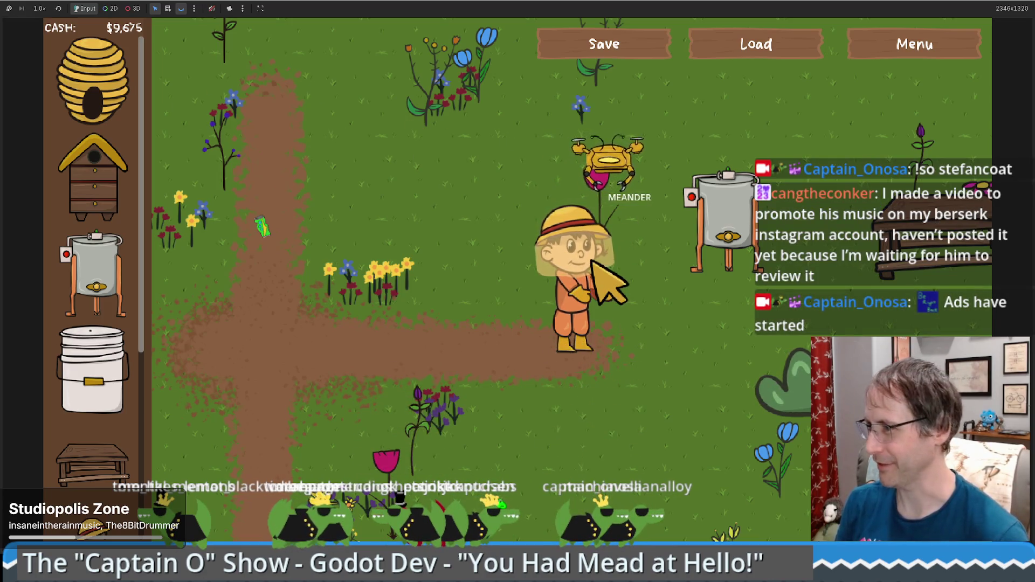
Walk the beekeeper right toward the honey extractor in the running game.
key(d)
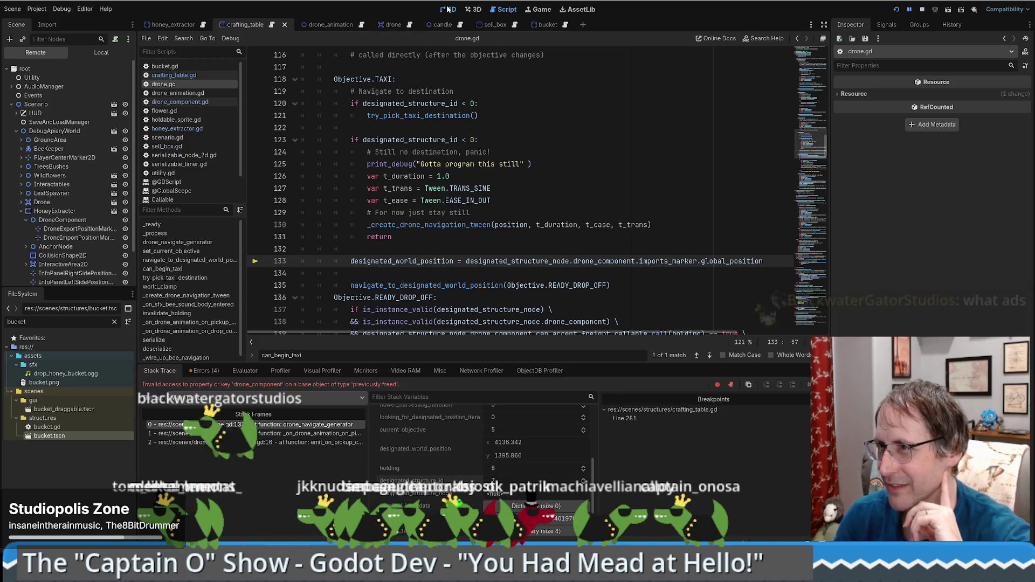
Switch the editor to the 2D view of the crafting_table scene.
key(ctrl+F1)
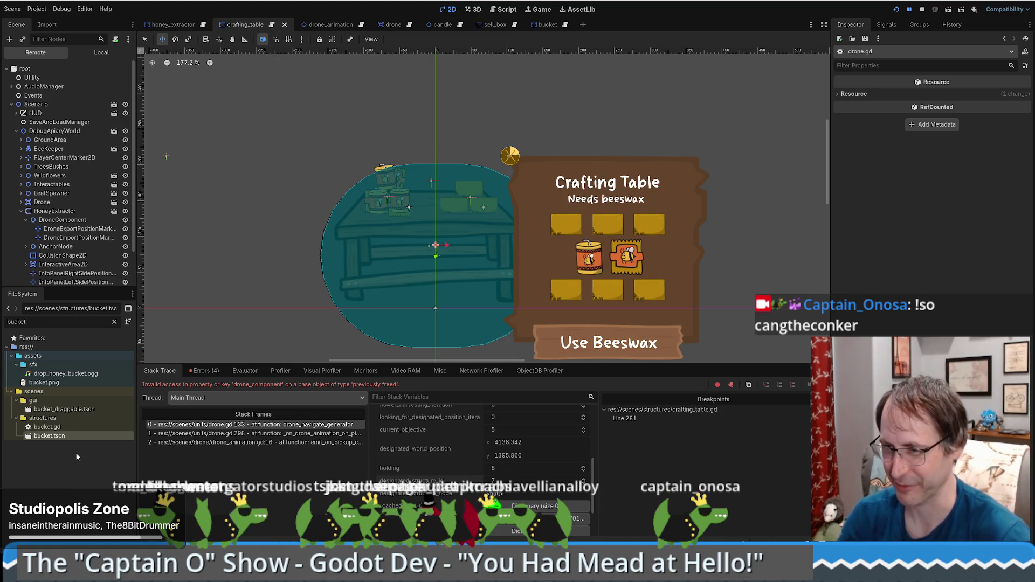
Select bucket.gd and bucket.tscn, clear the 'bucket' filter, and browse the full folder tree.
click(85, 428)
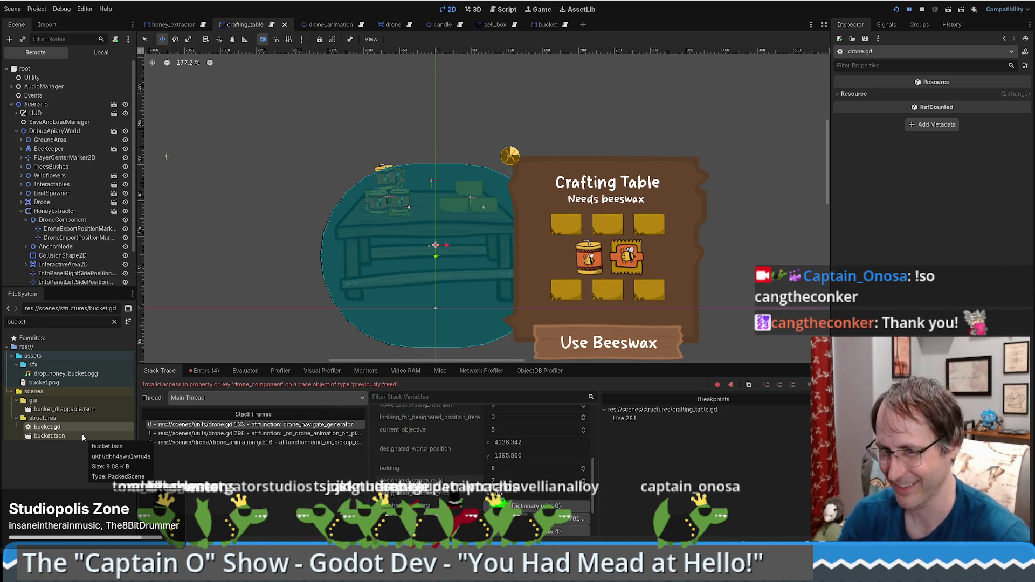
click(82, 434)
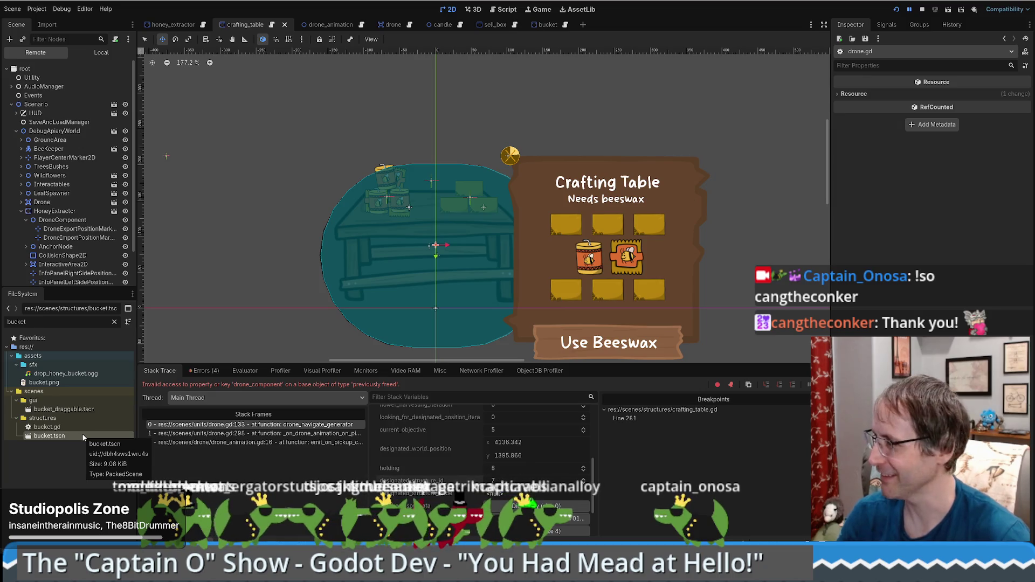
click(114, 323)
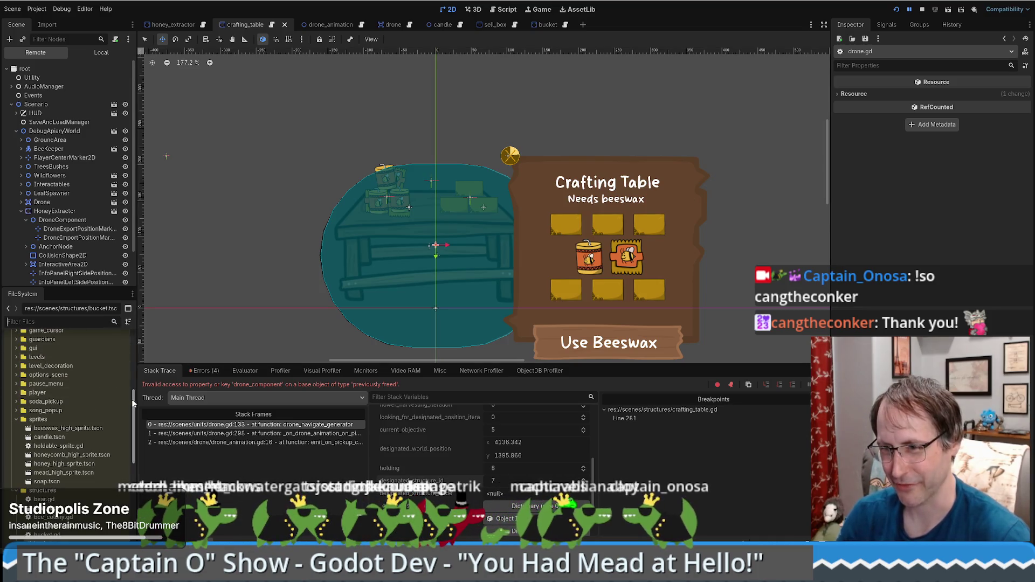
drag(131, 401, 136, 337)
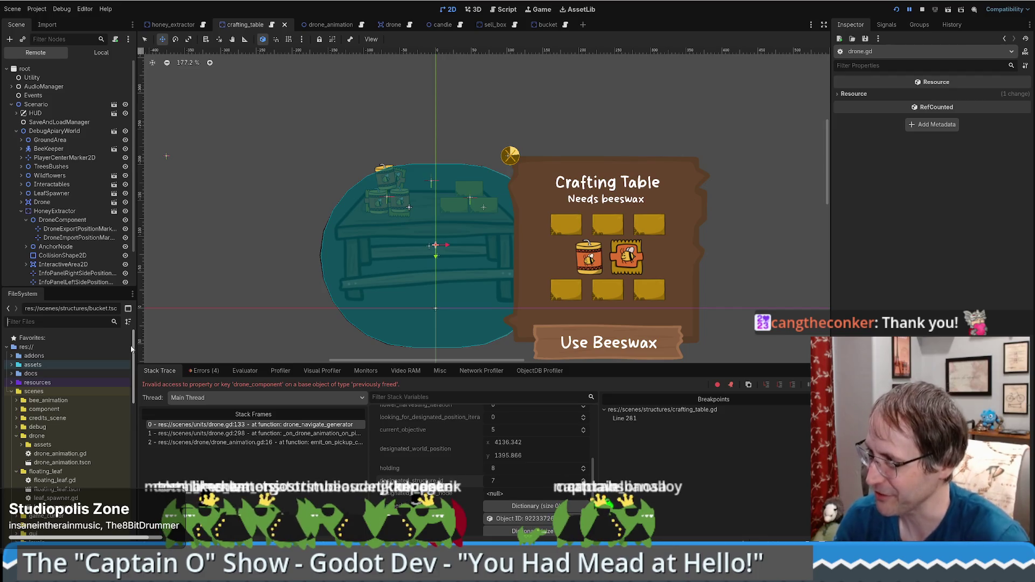
scroll(89, 367, down, 7)
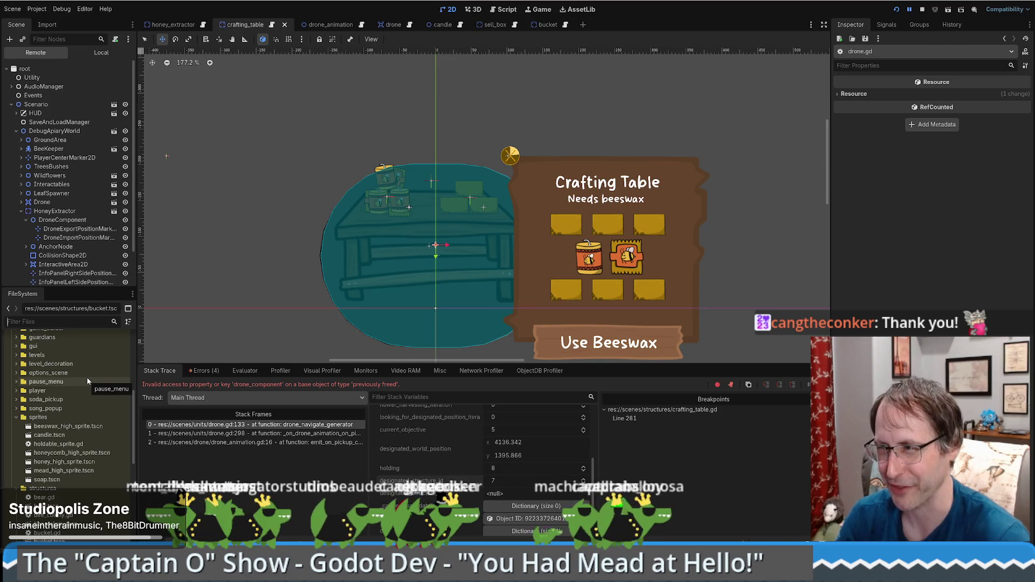
scroll(86, 377, down, 8)
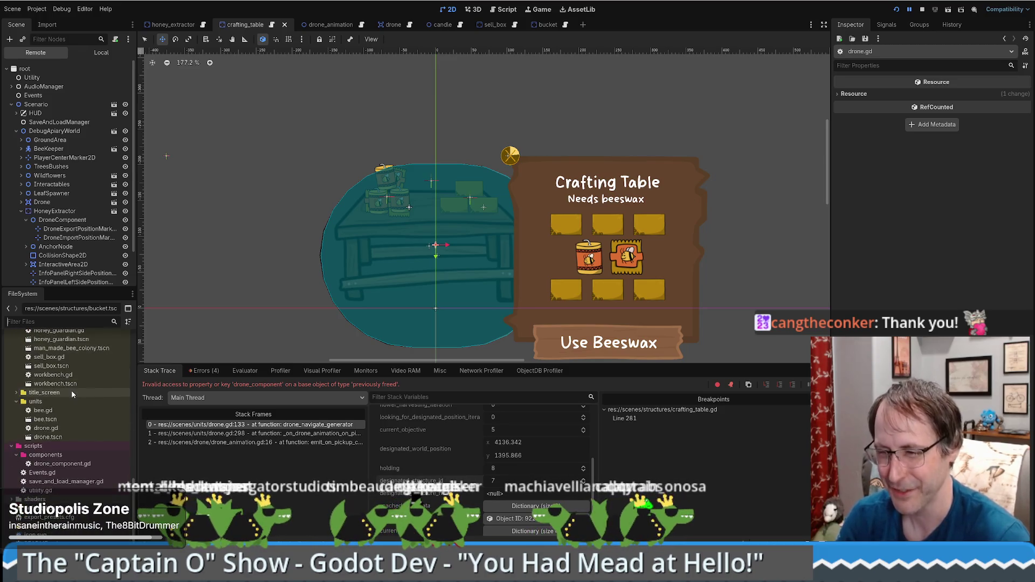
scroll(76, 394, up, 6)
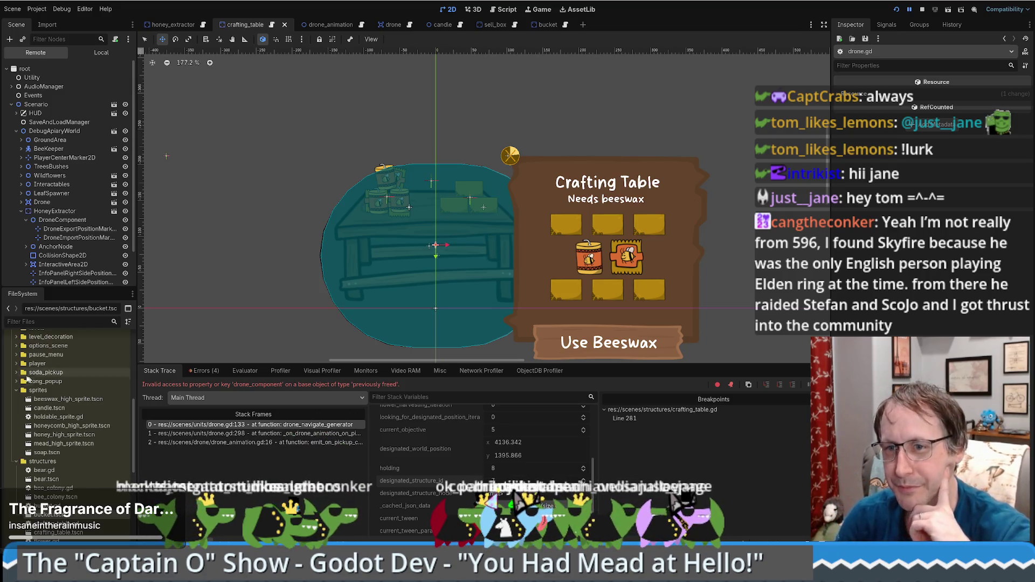
click(54, 321)
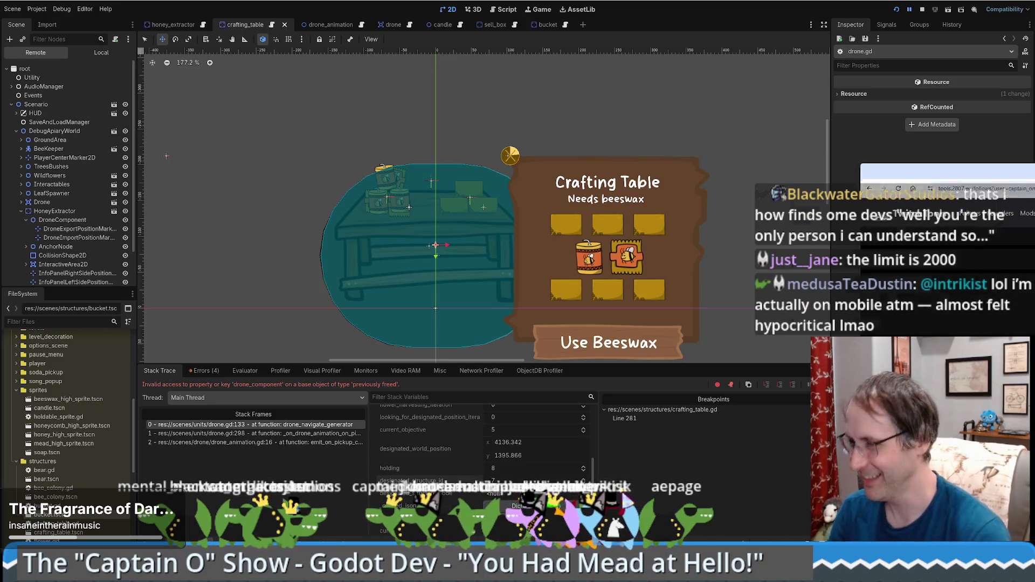
key(alt+Tab)
key(F11)
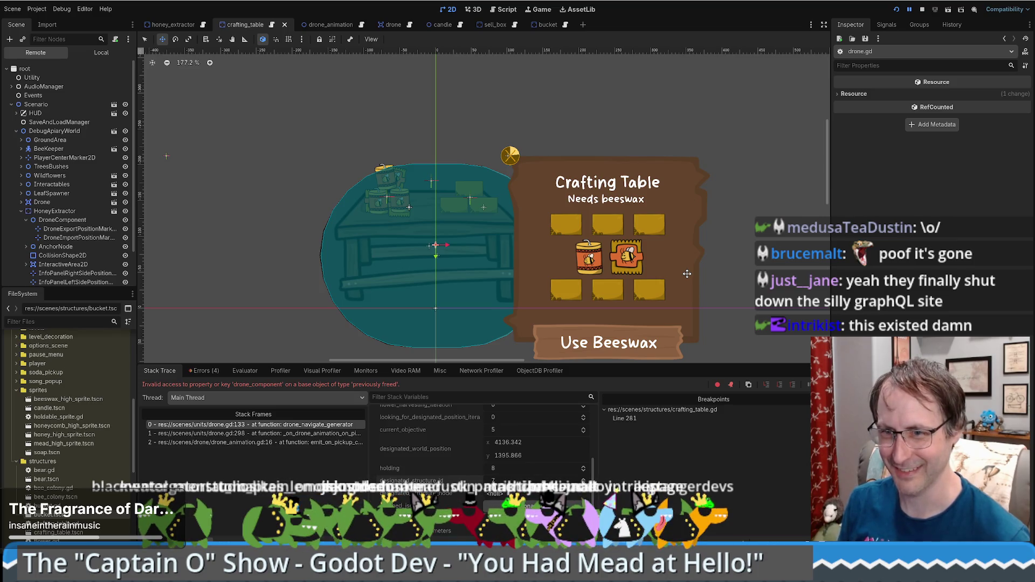
scroll(728, 291, down, 2)
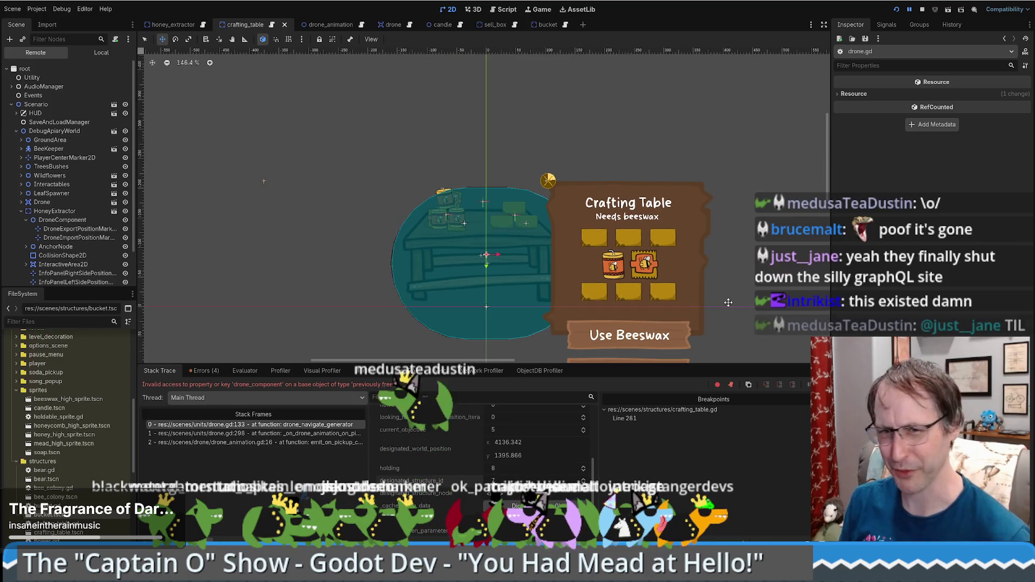
Pan and zoom the crafting table scene to check its Take Candle and Take Soap options.
drag(725, 284, 699, 245)
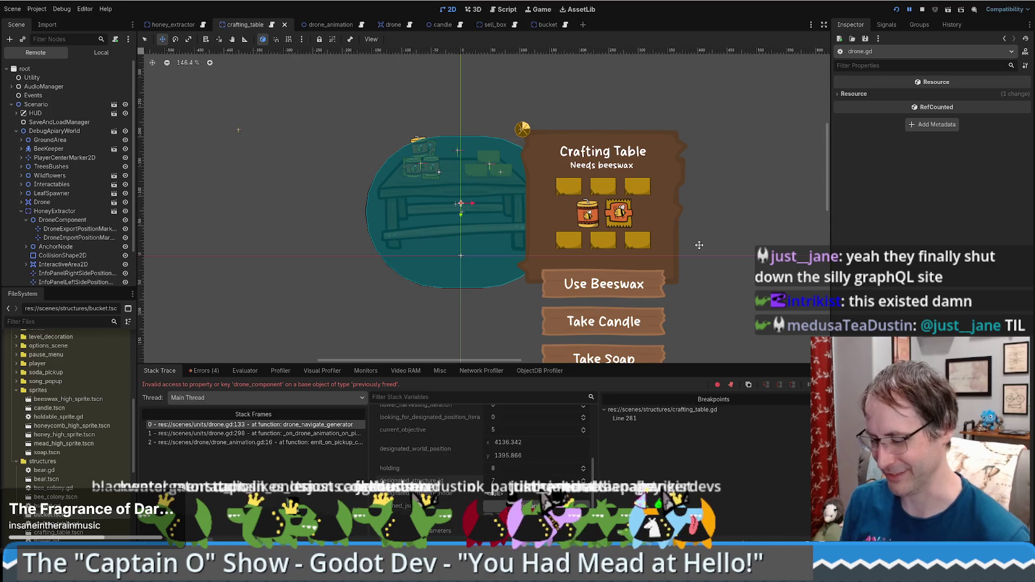
scroll(699, 245, up, 1)
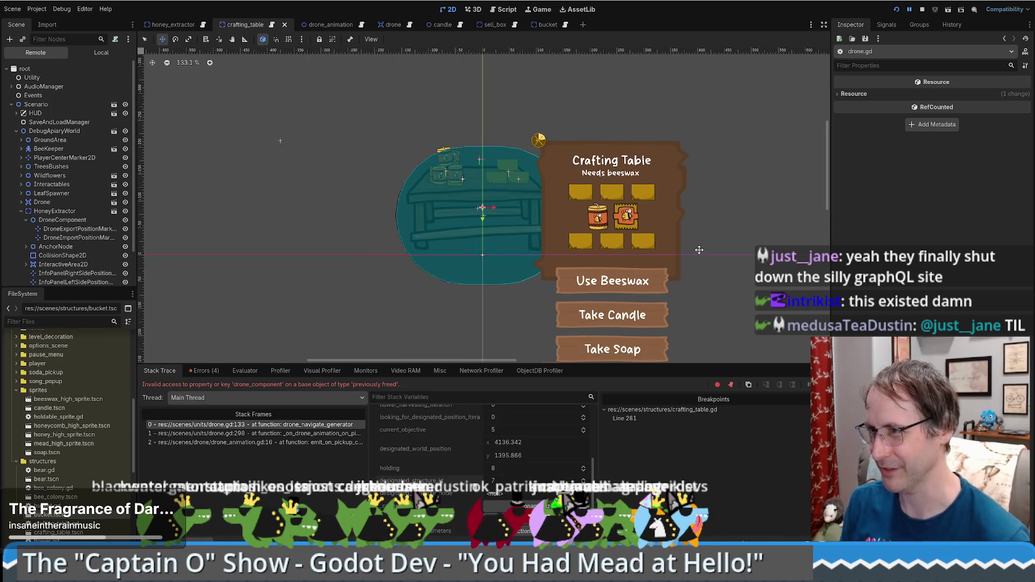
drag(708, 252, 678, 215)
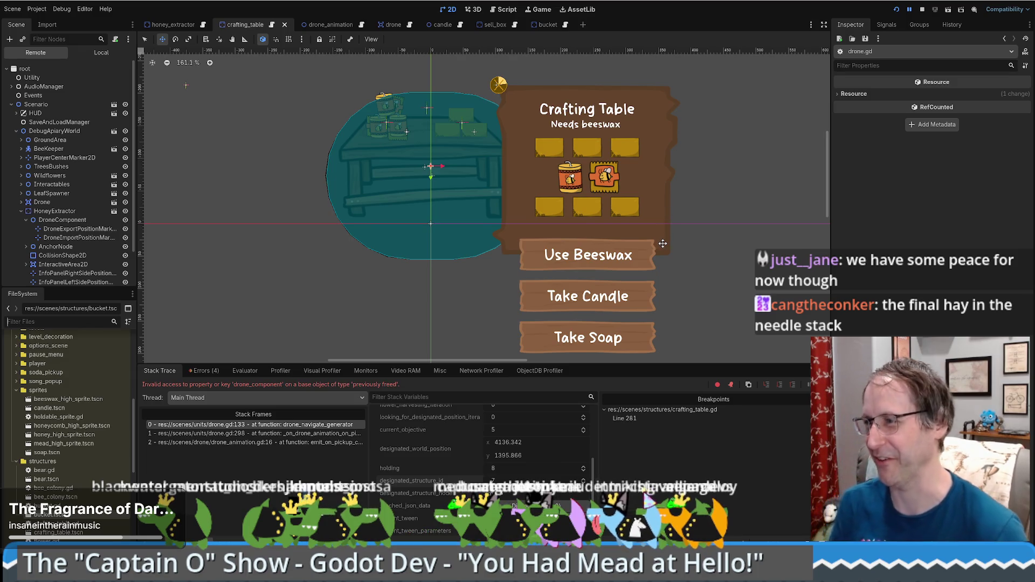
scroll(657, 224, down, 1)
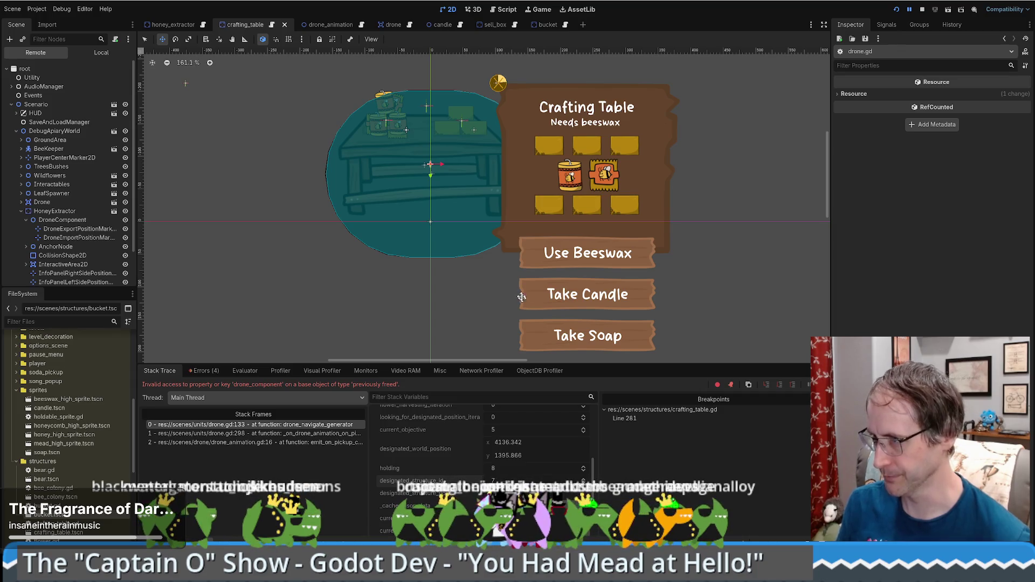
Open the crafting_table.gd script, passing through the honey_extractor scene and script.
click(188, 24)
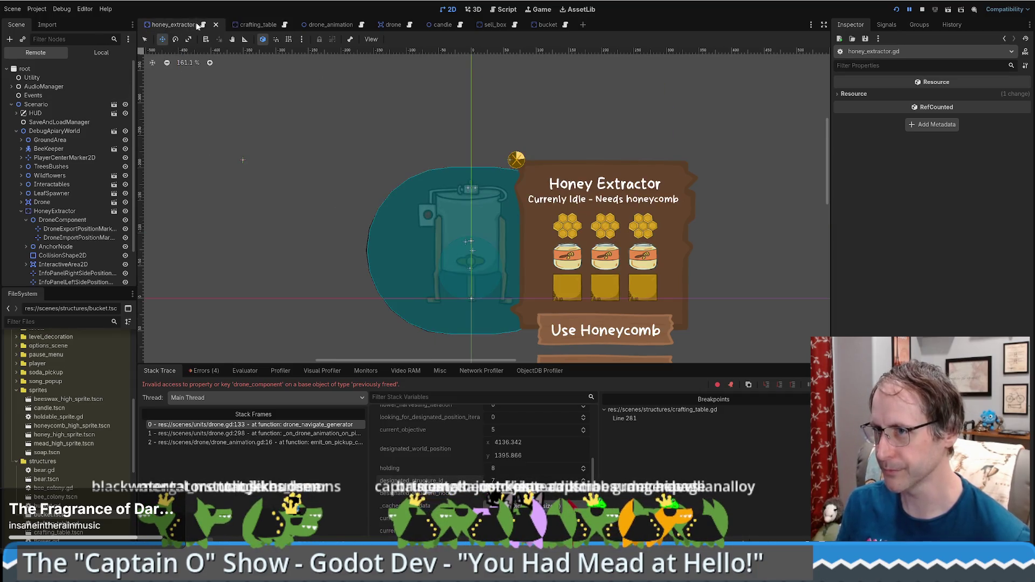
click(202, 24)
click(285, 25)
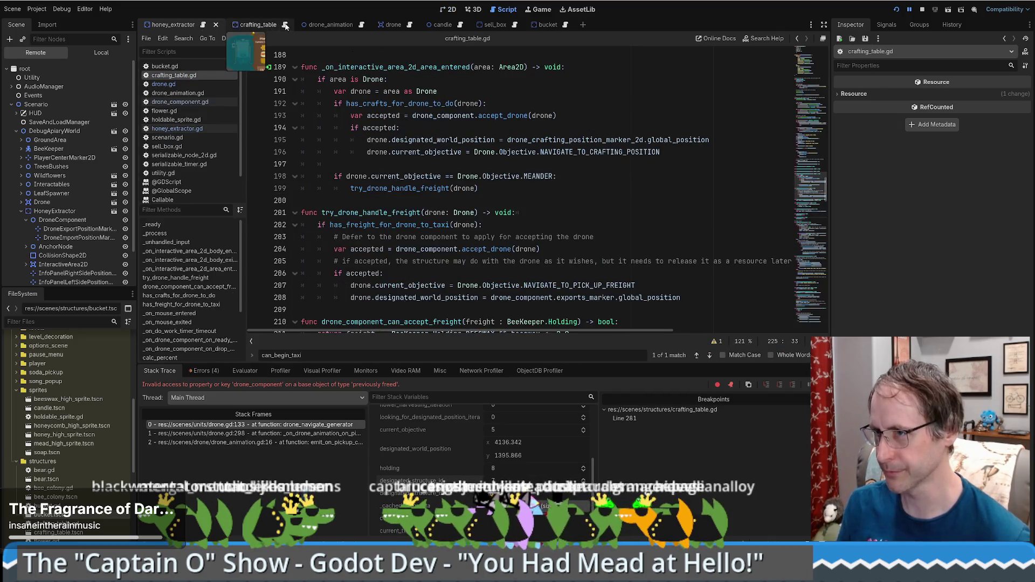
View the crafting table scene, then jump to drone.gd line 133 where the error occurred.
scroll(527, 184, up, 5)
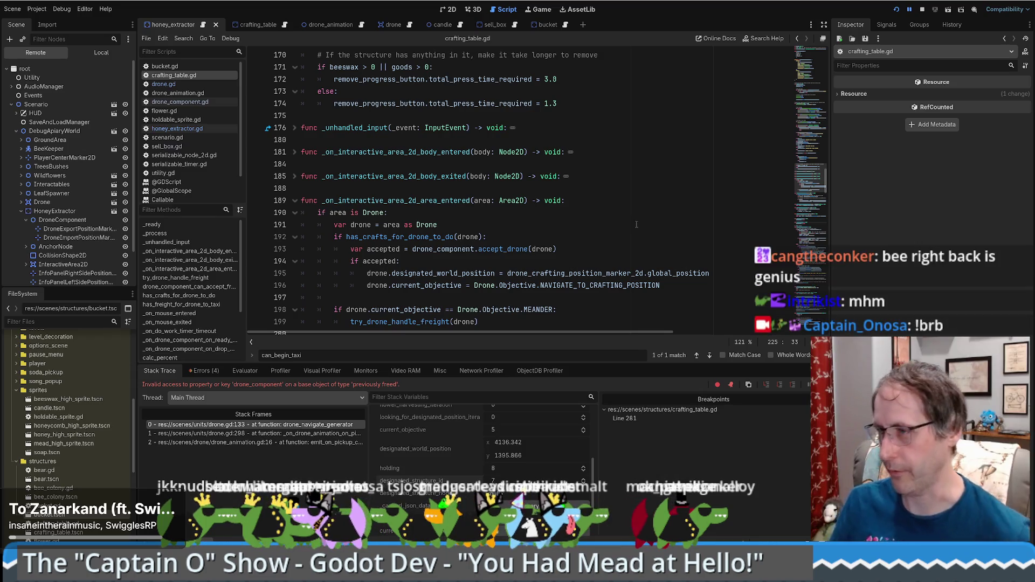
click(258, 24)
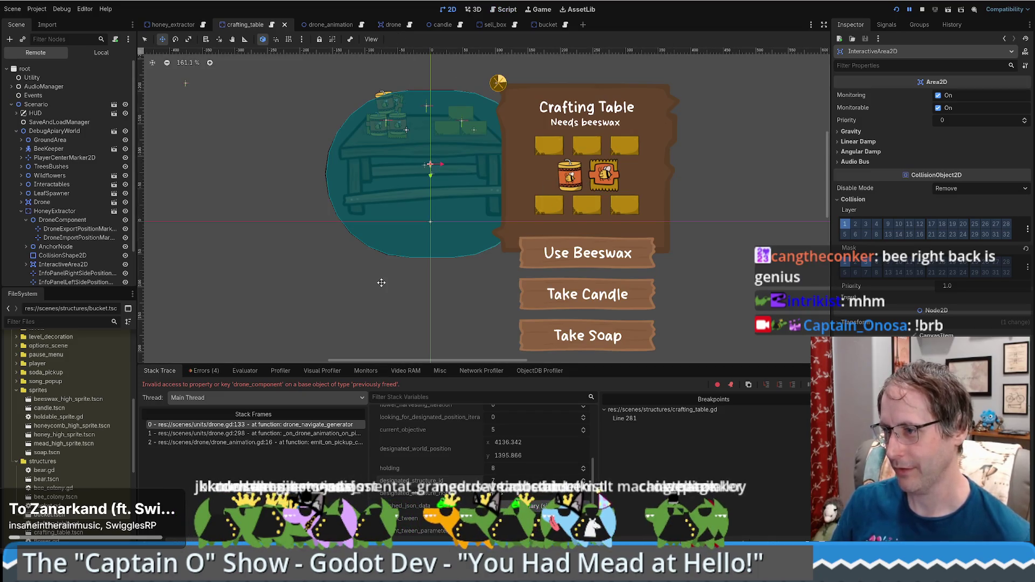
click(268, 424)
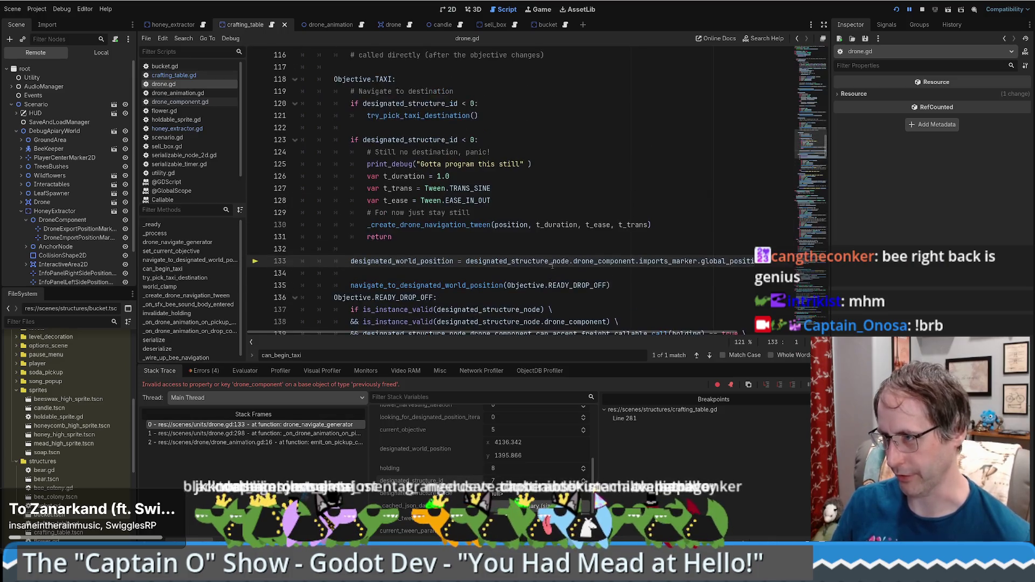
double_click(517, 188)
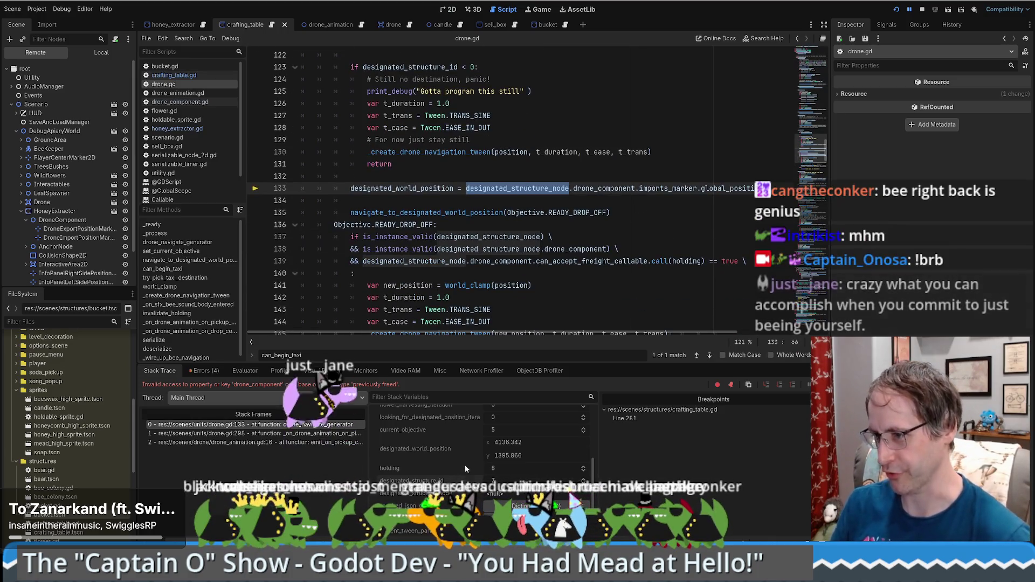
scroll(465, 464, down, 1)
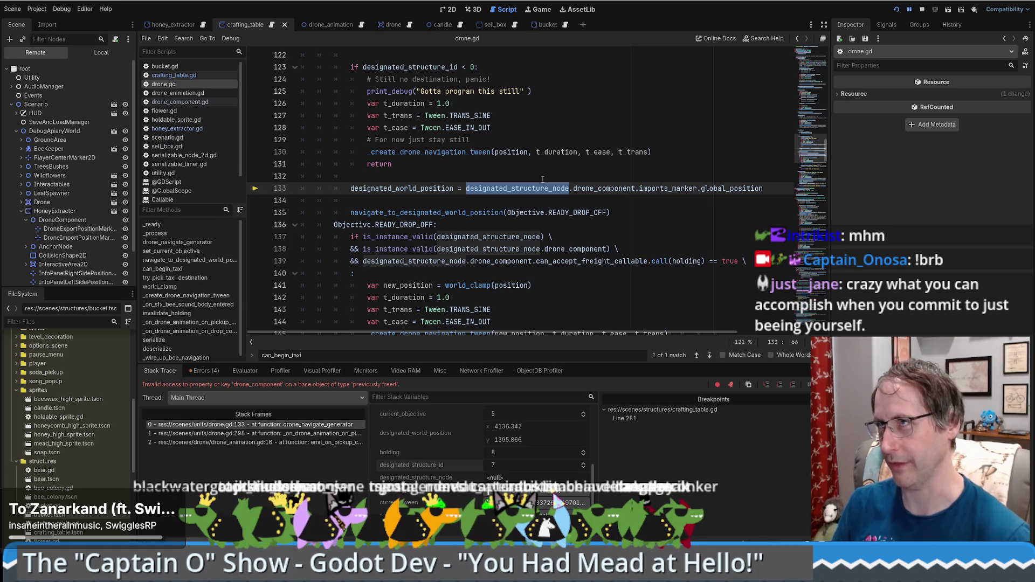
mouse_move(543, 183)
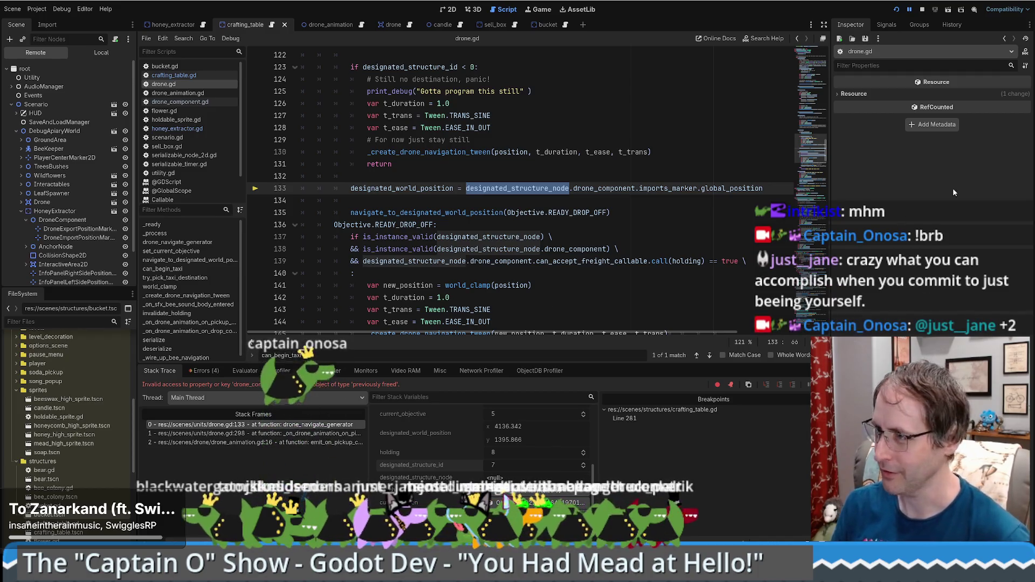
scroll(669, 178, down, 5)
scroll(668, 178, up, 5)
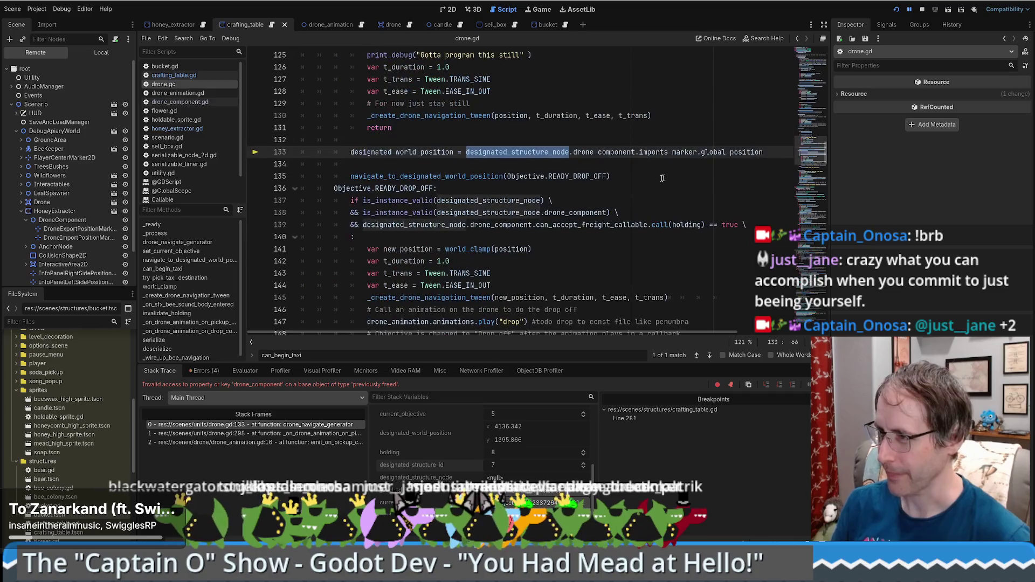
scroll(657, 181, up, 3)
scroll(666, 187, down, 3)
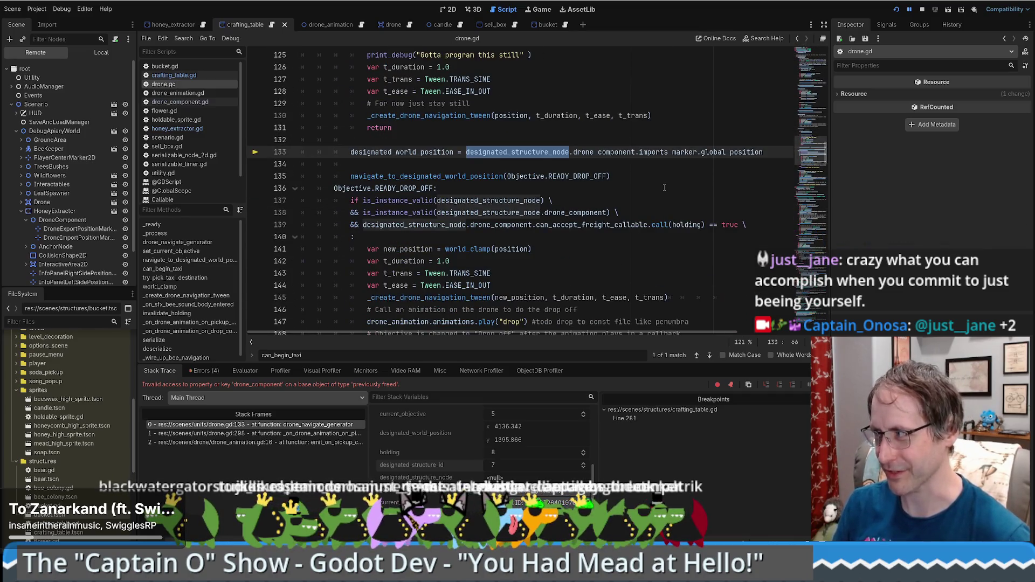
scroll(666, 187, up, 3)
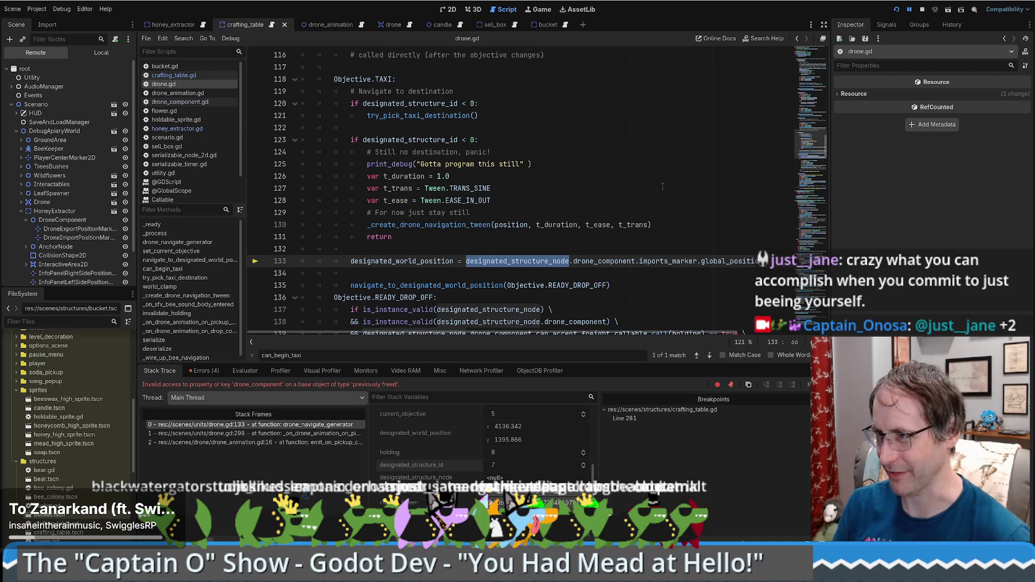
scroll(661, 184, down, 4)
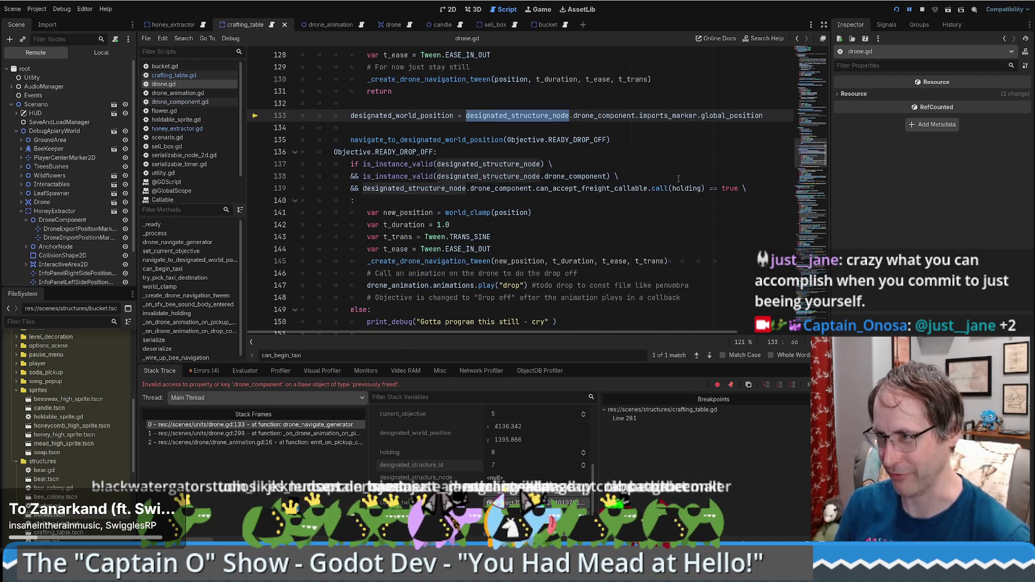
scroll(676, 181, up, 3)
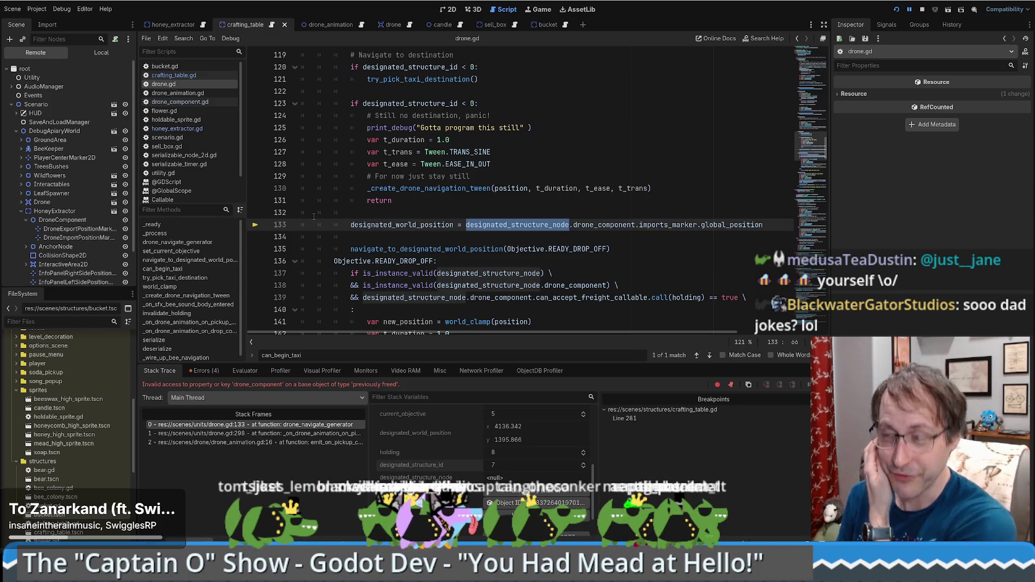
scroll(687, 309, down, 2)
scroll(686, 308, up, 3)
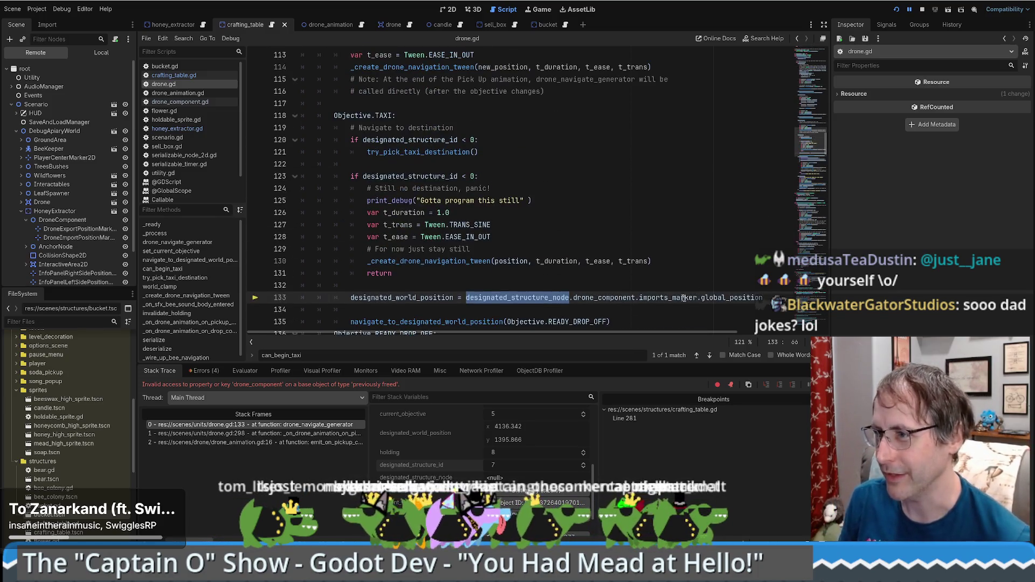
click(570, 261)
key(Down)
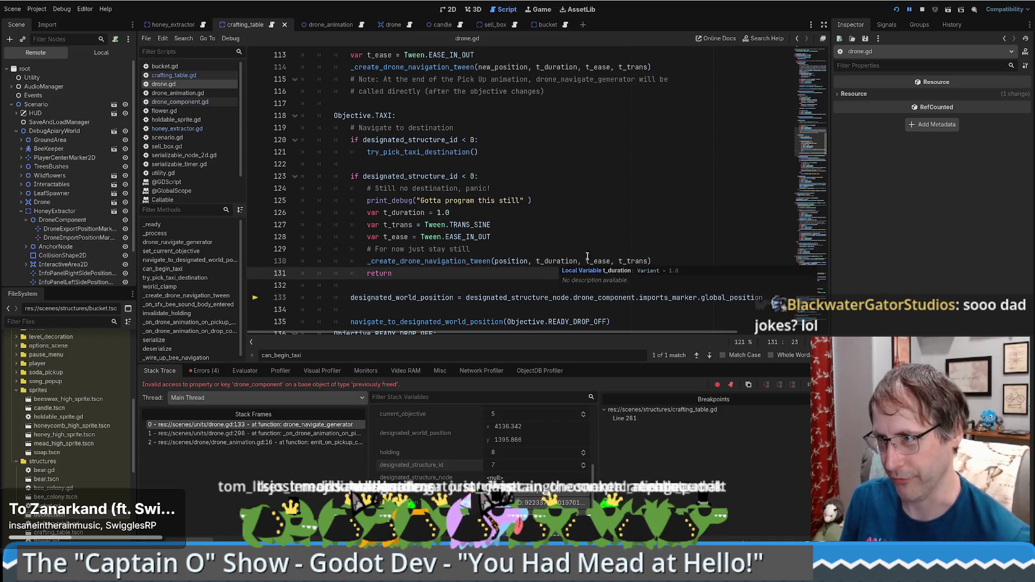
scroll(581, 236, down, 3)
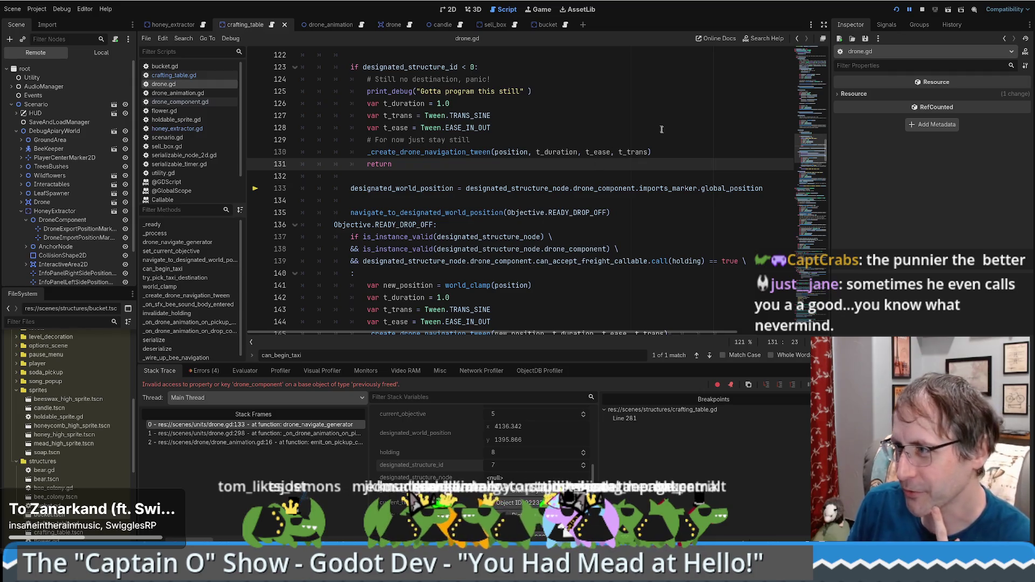
scroll(660, 129, down, 3)
scroll(700, 194, up, 4)
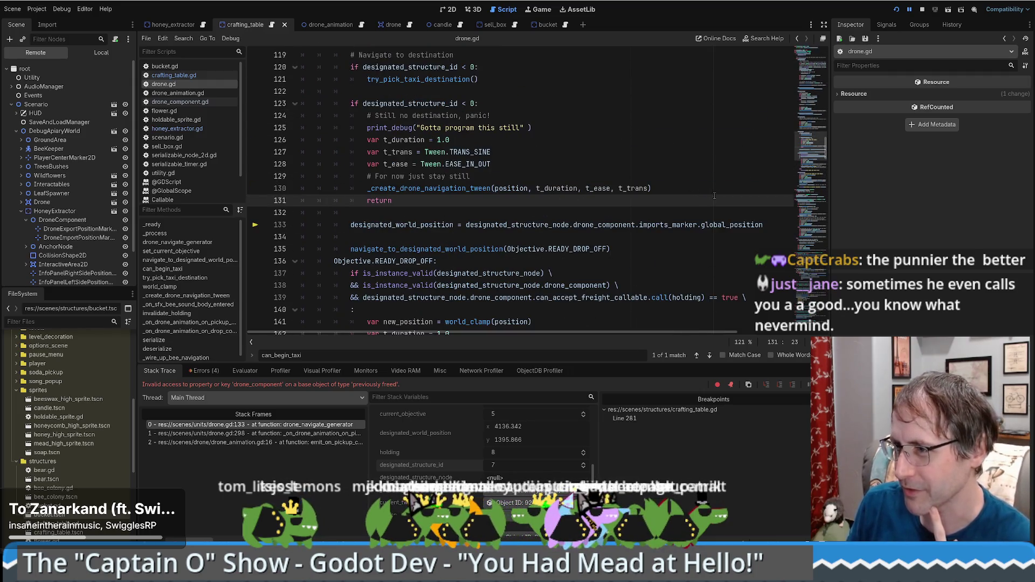
scroll(636, 200, down, 2)
scroll(636, 199, up, 2)
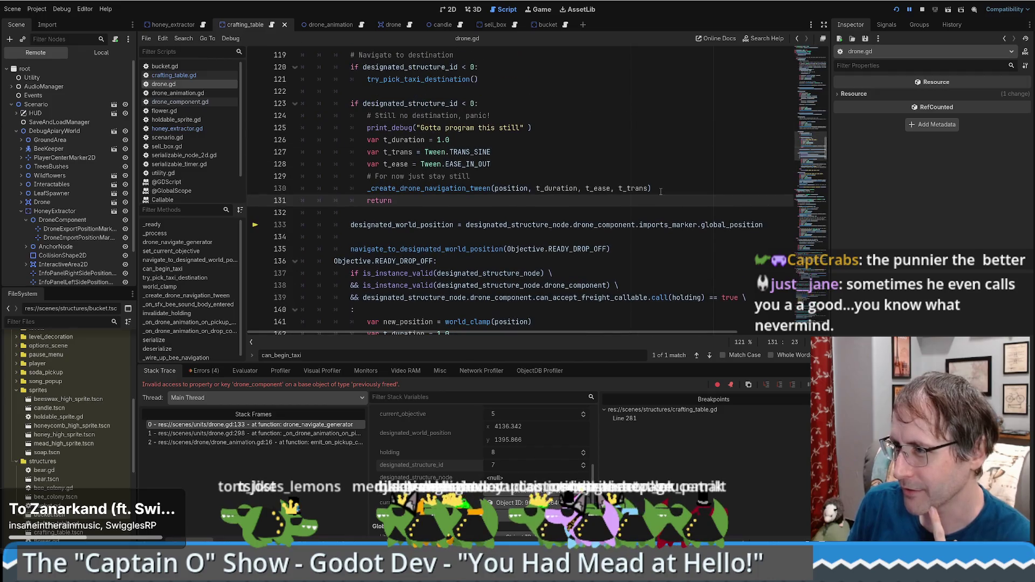
double_click(518, 225)
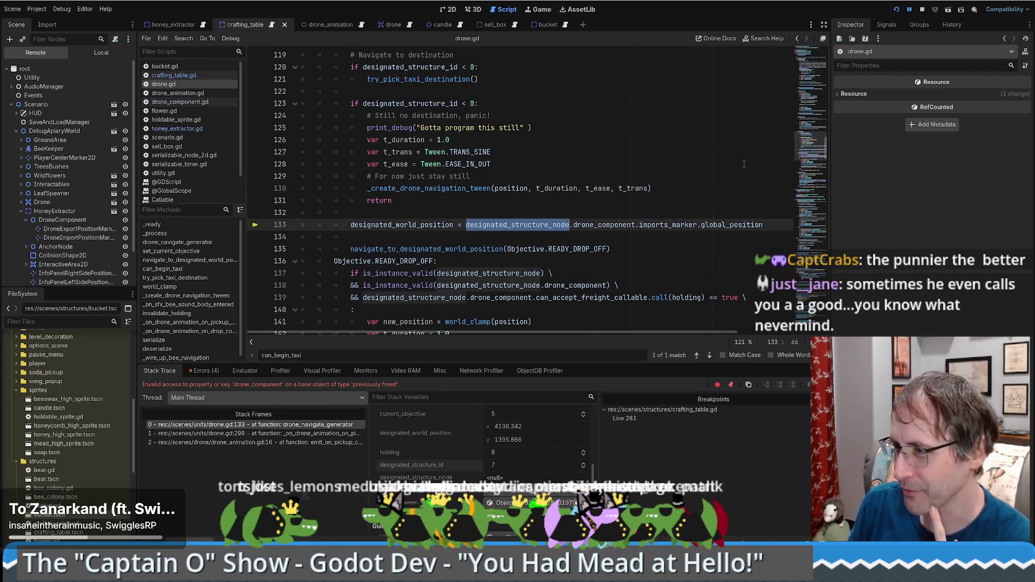
click(495, 225)
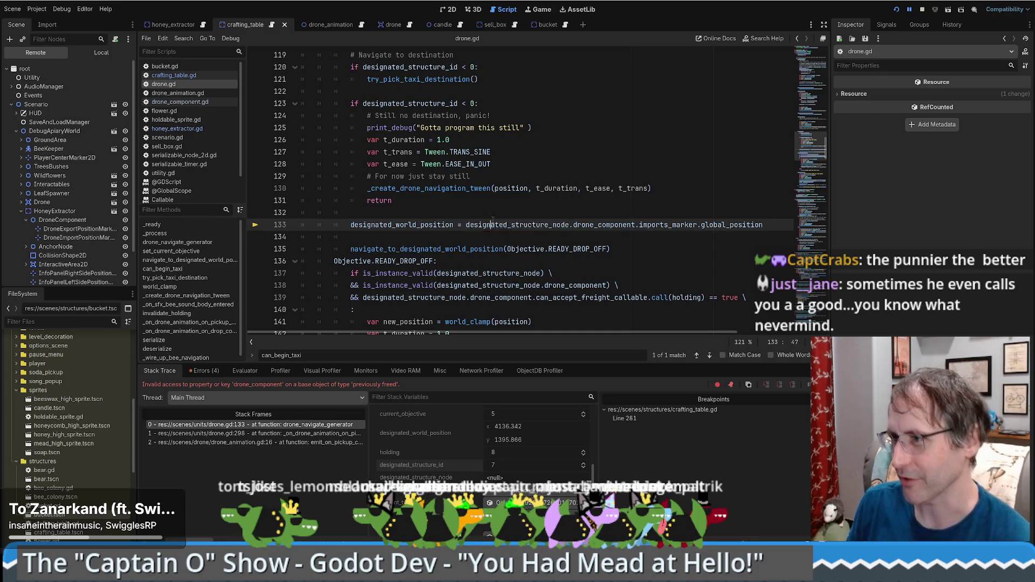
scroll(513, 223, up, 5)
scroll(507, 227, down, 4)
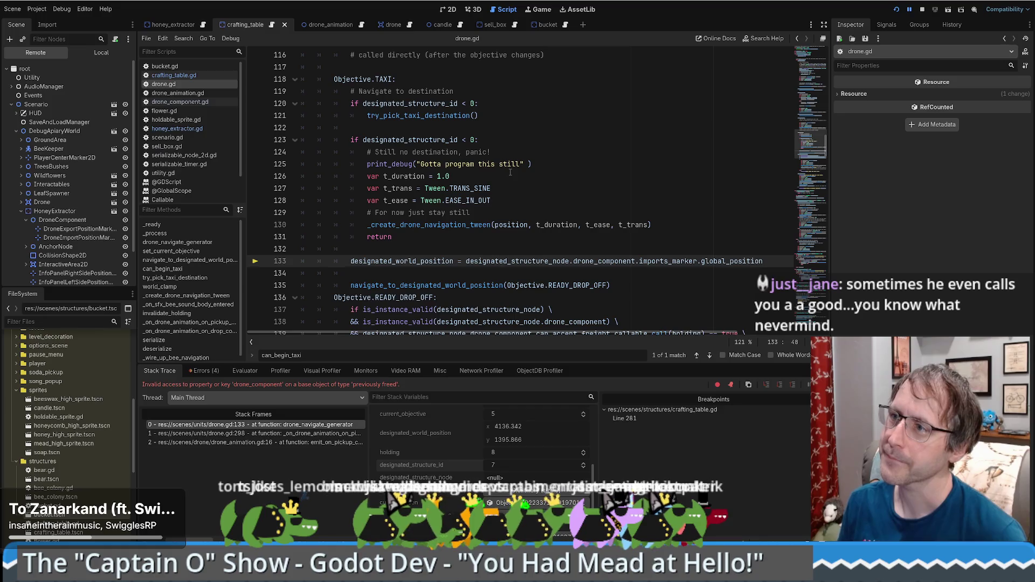
double_click(503, 262)
key(ctrl+c)
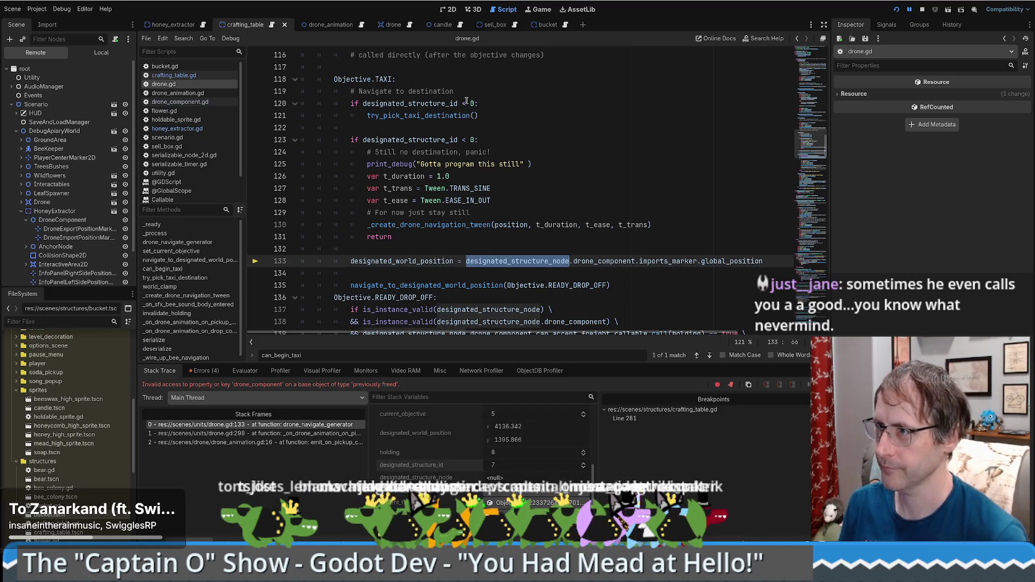
click(475, 103)
text(|| )
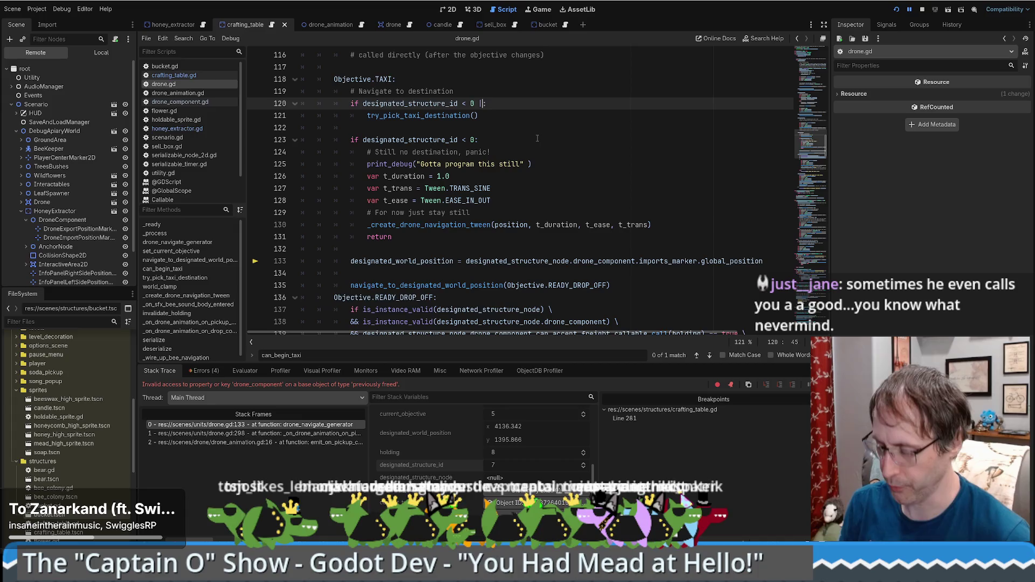
text(!is_in)
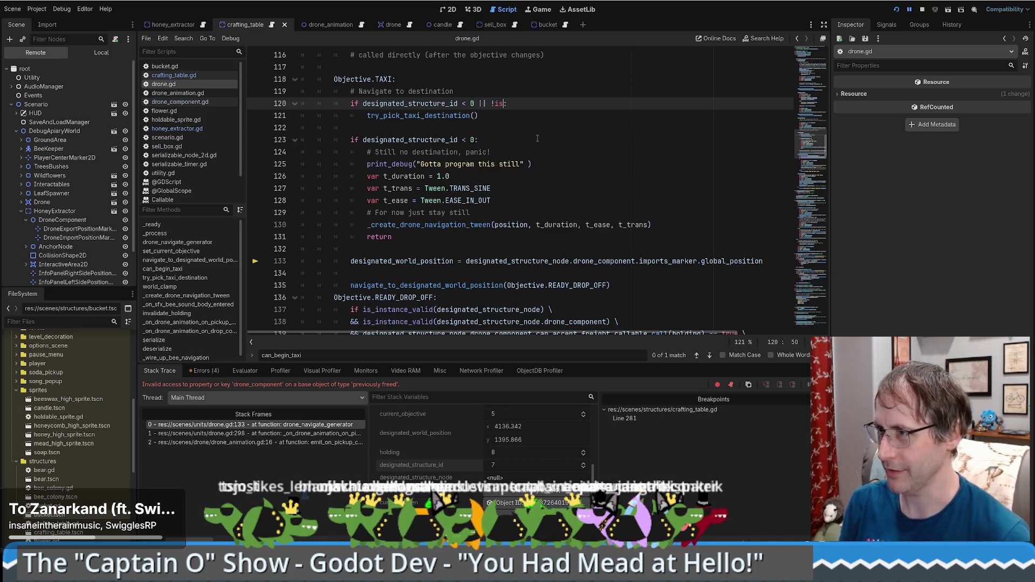
text(st)
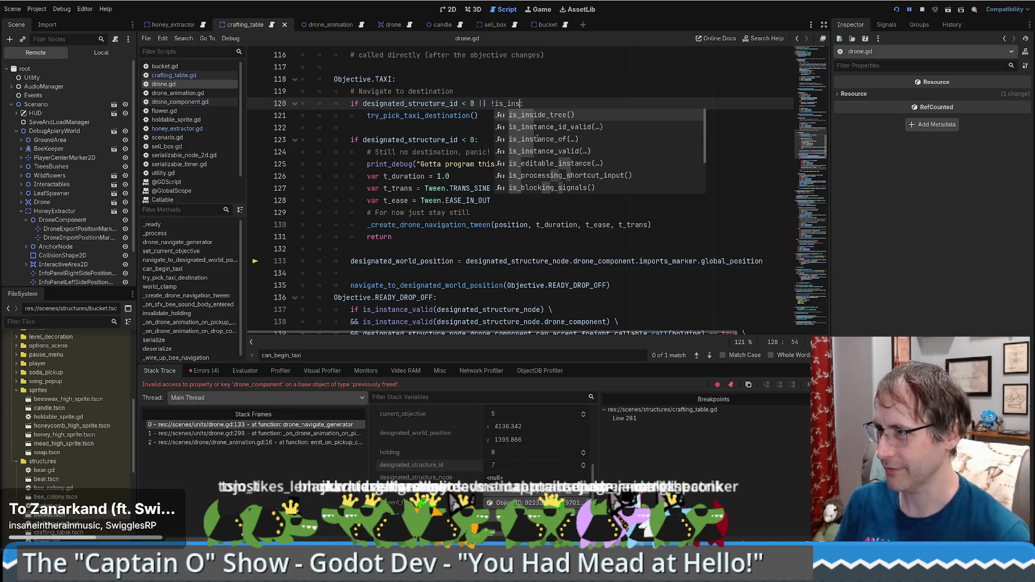
key(Down)
key(Down)
key(Return)
key(ctrl+v)
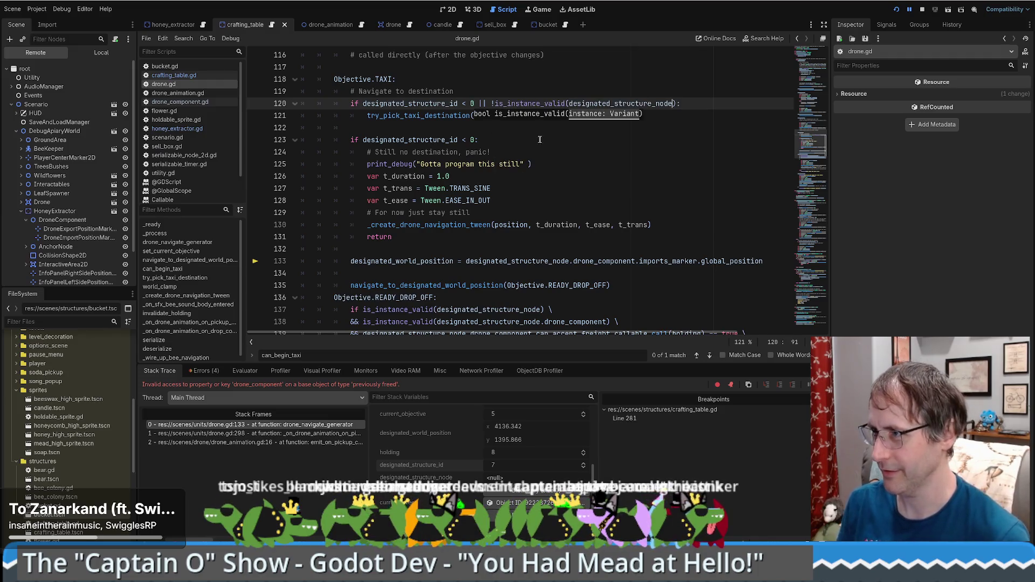
drag(432, 103, 475, 103)
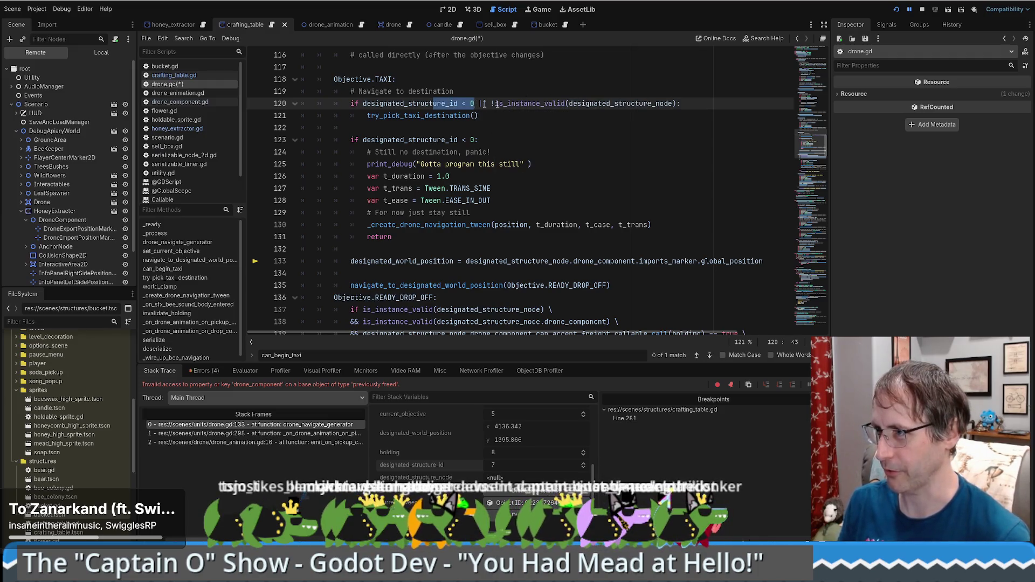
ctrl+click(437, 115)
key(alt+Left)
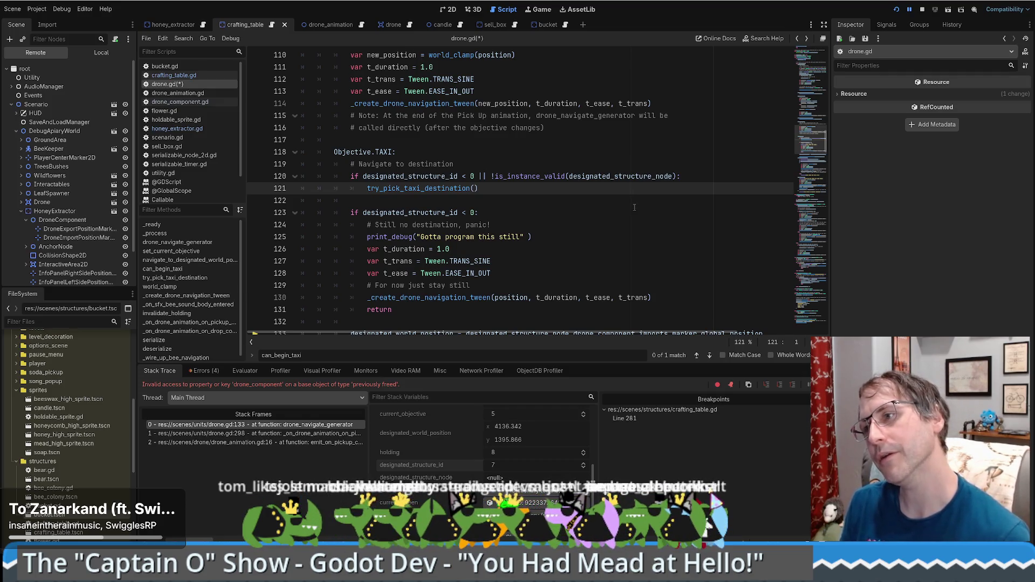
scroll(634, 208, down, 2)
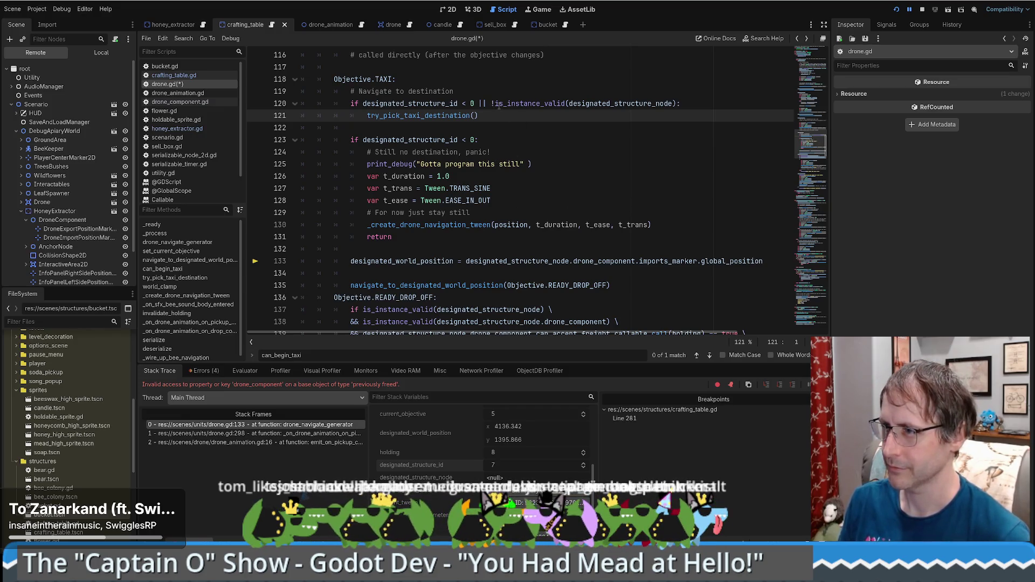
mouse_move(499, 106)
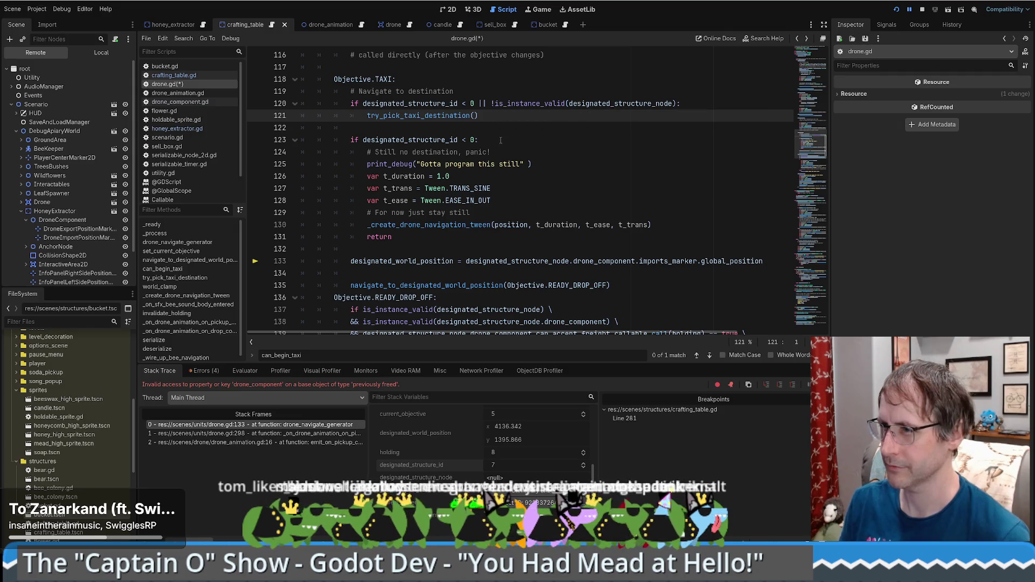
drag(478, 103, 677, 105)
key(ctrl+c)
click(476, 140)
key(ctrl+v)
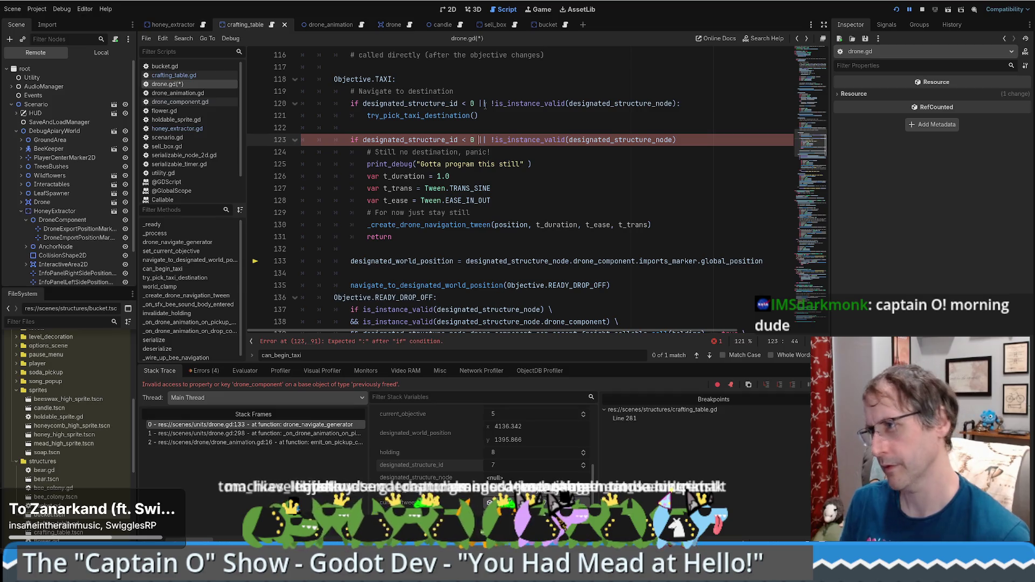
click(684, 140)
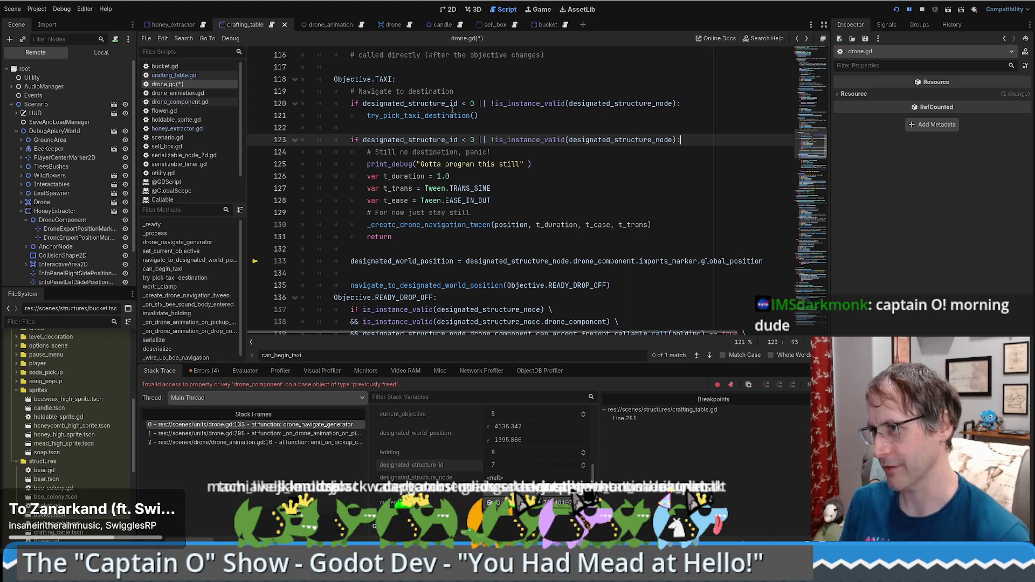
mouse_move(454, 110)
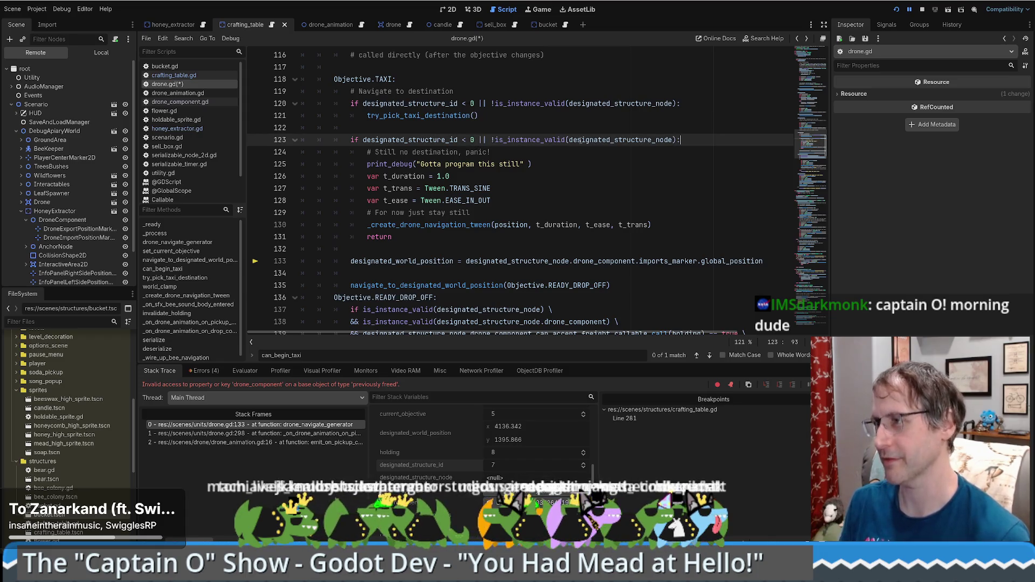
mouse_move(634, 142)
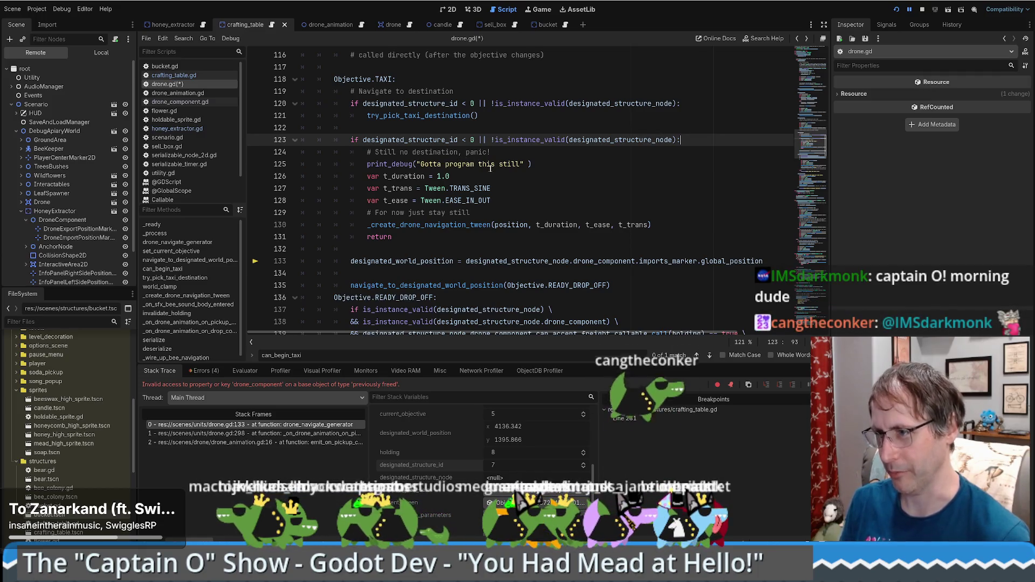
scroll(488, 167, down, 2)
scroll(424, 190, up, 1)
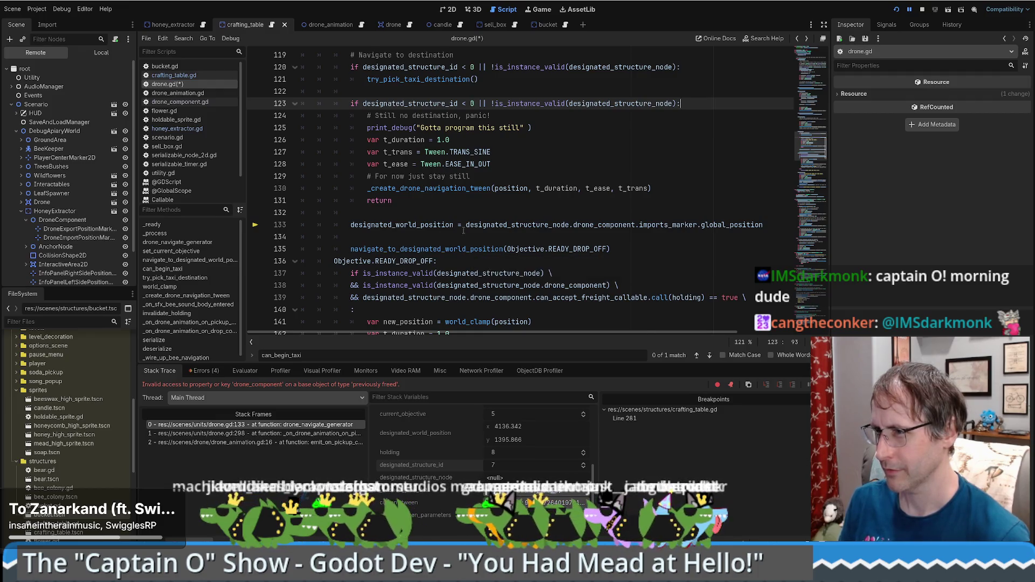
scroll(634, 167, up, 2)
ctrl+click(433, 152)
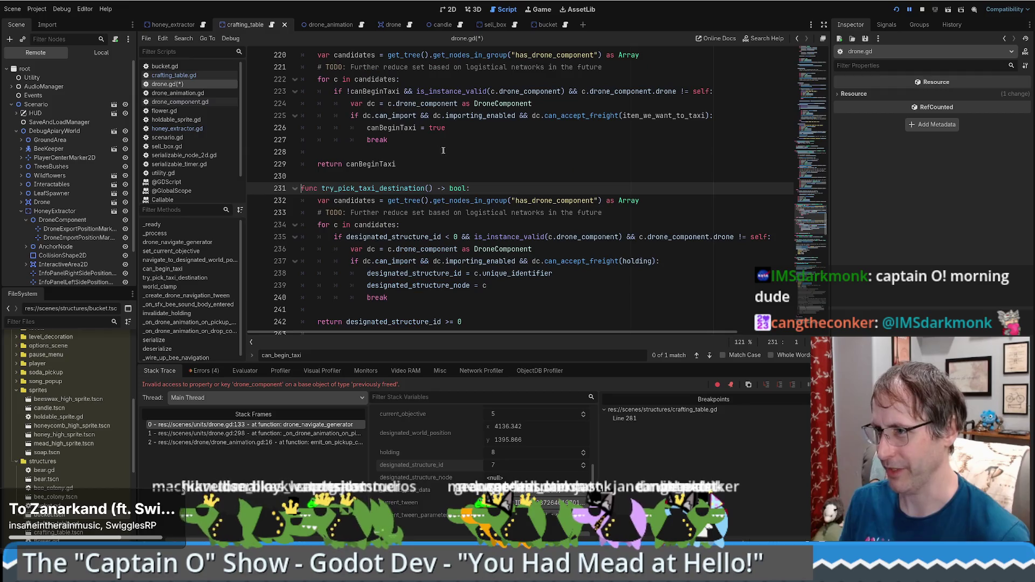
scroll(476, 176, down, 1)
drag(462, 237, 470, 249)
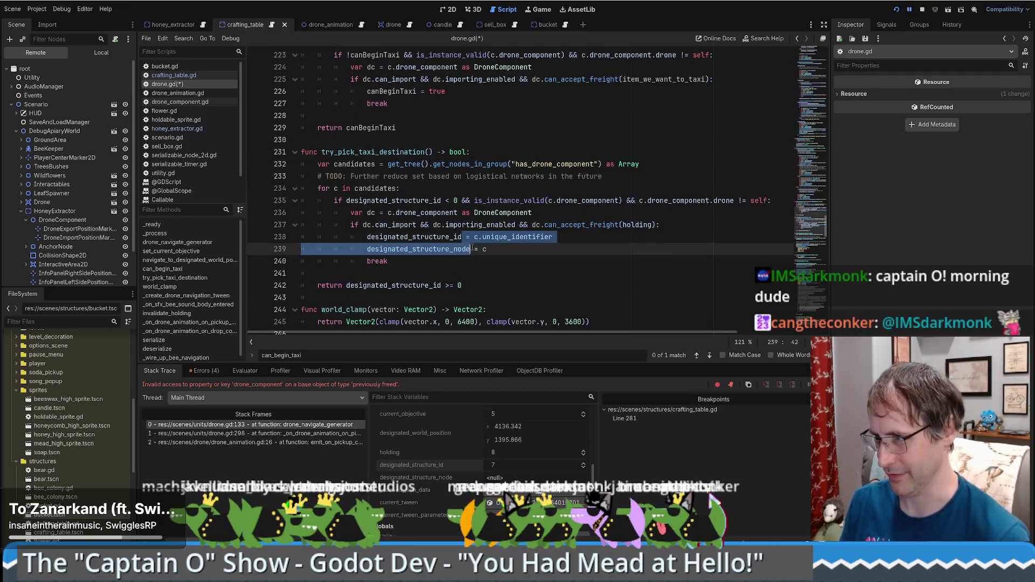
key(alt+Left)
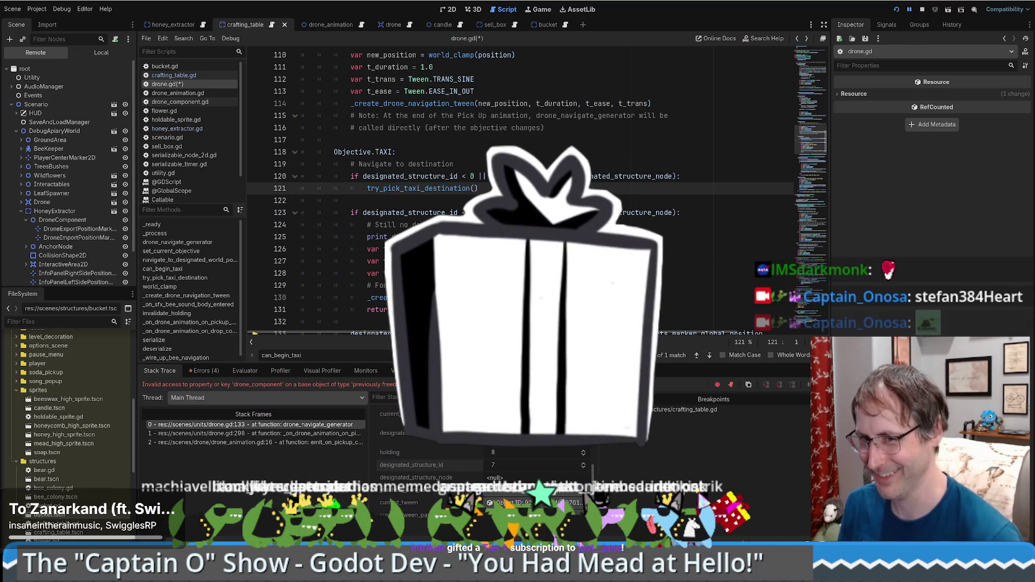
Open CrocoFlip.aseprite from Aseprite's Recent files list.
mouse_move(430, 293)
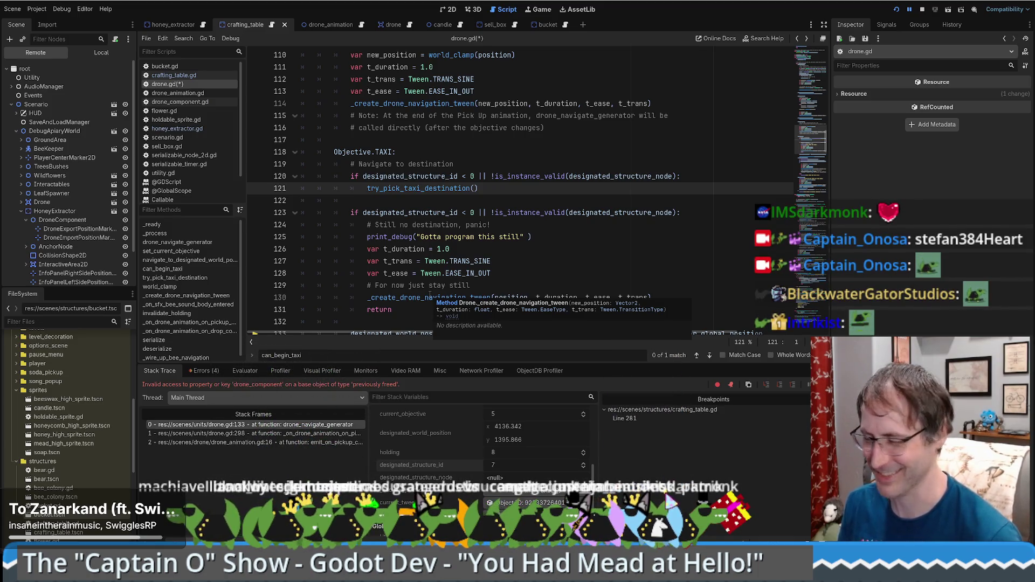
scroll(647, 292, down, 1)
scroll(647, 292, down, 2)
scroll(632, 291, up, 2)
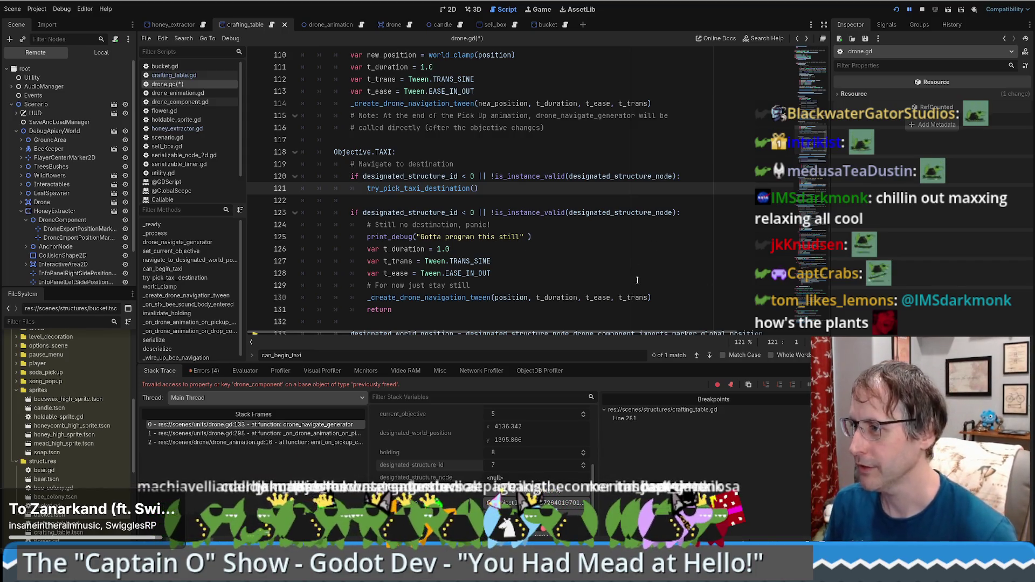
scroll(630, 276, down, 5)
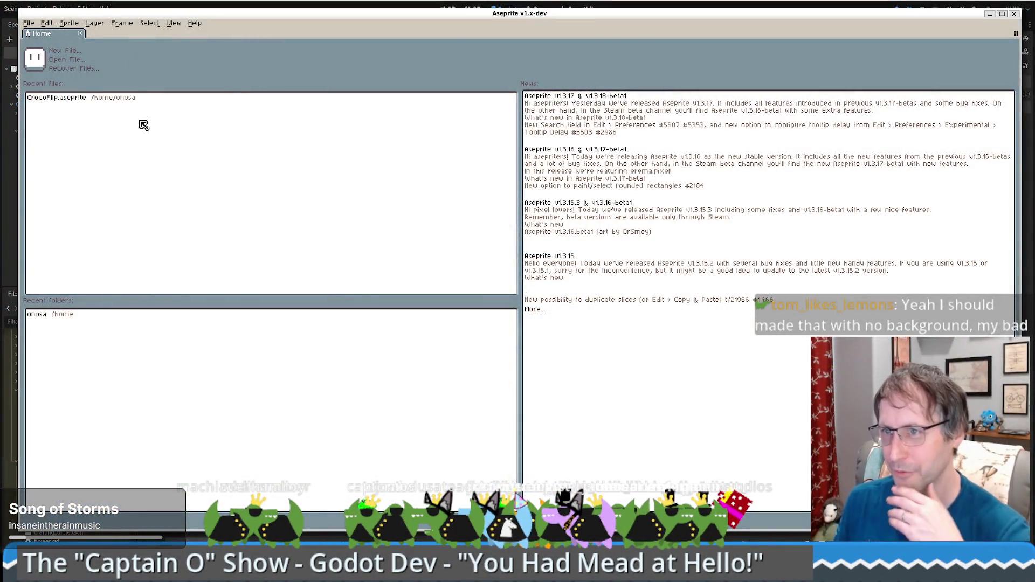
click(81, 97)
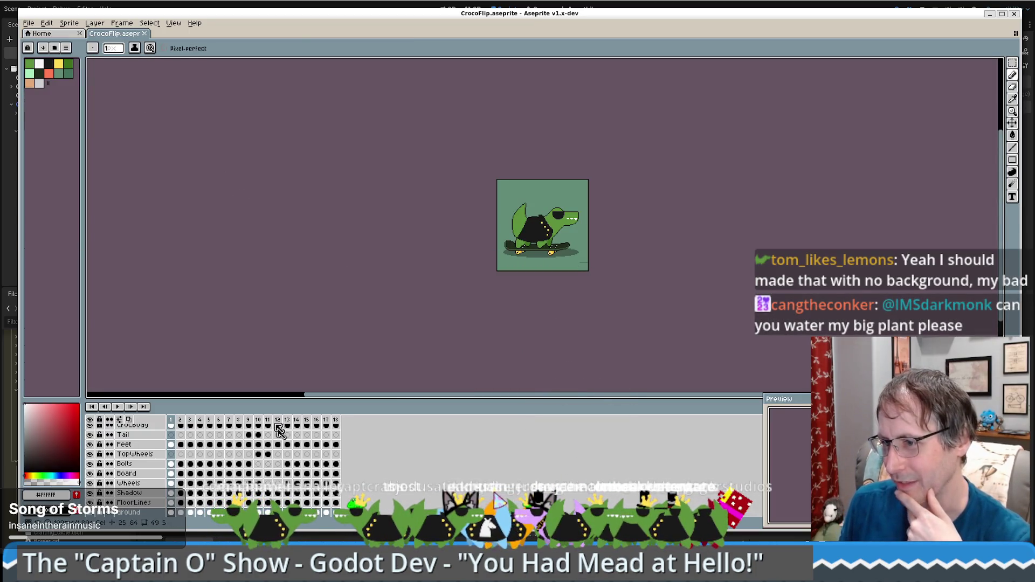
Review the croc poses on frames 3, 12 and 15, then hide the Background layer.
key(Right)
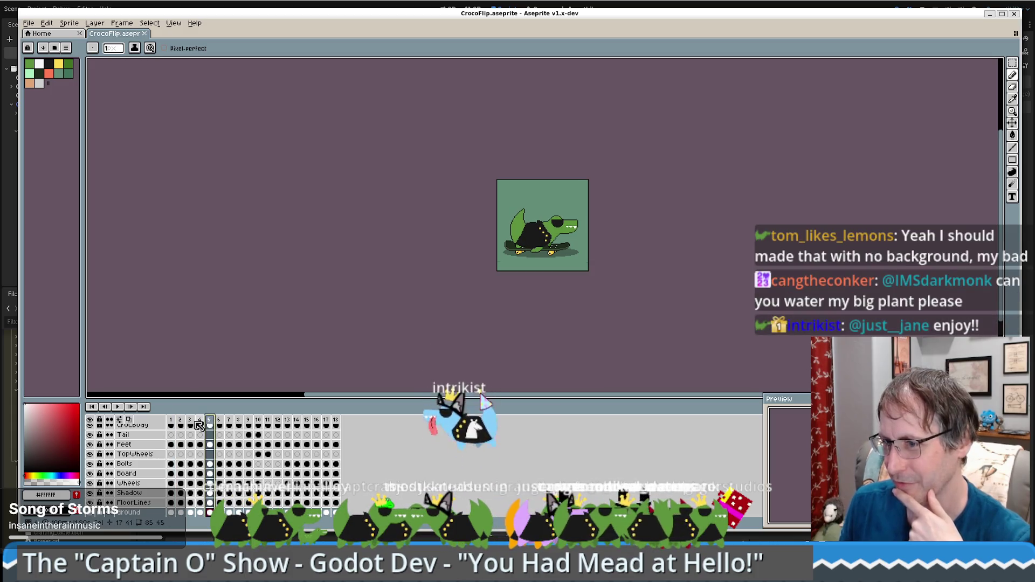
key(Right)
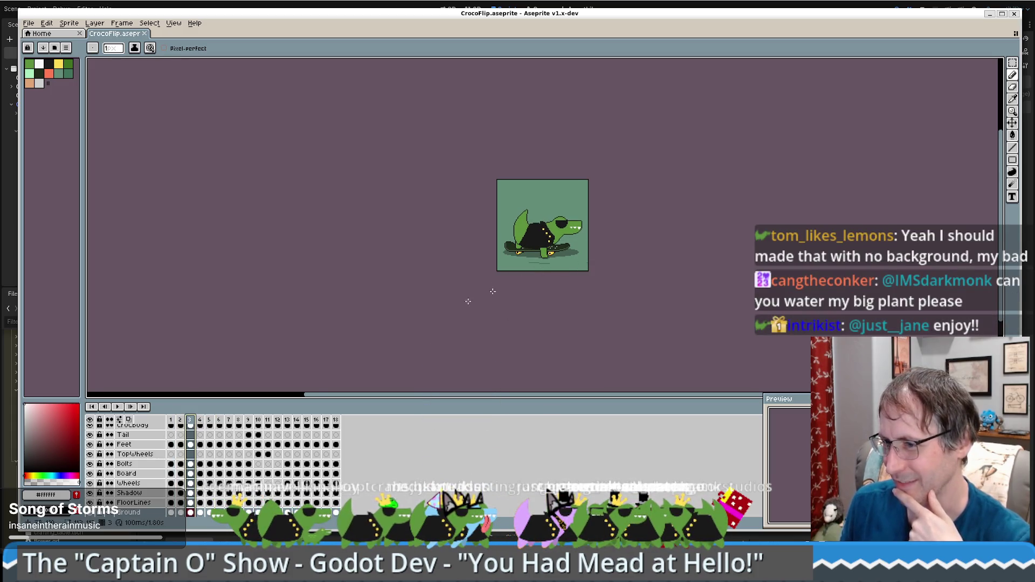
click(277, 425)
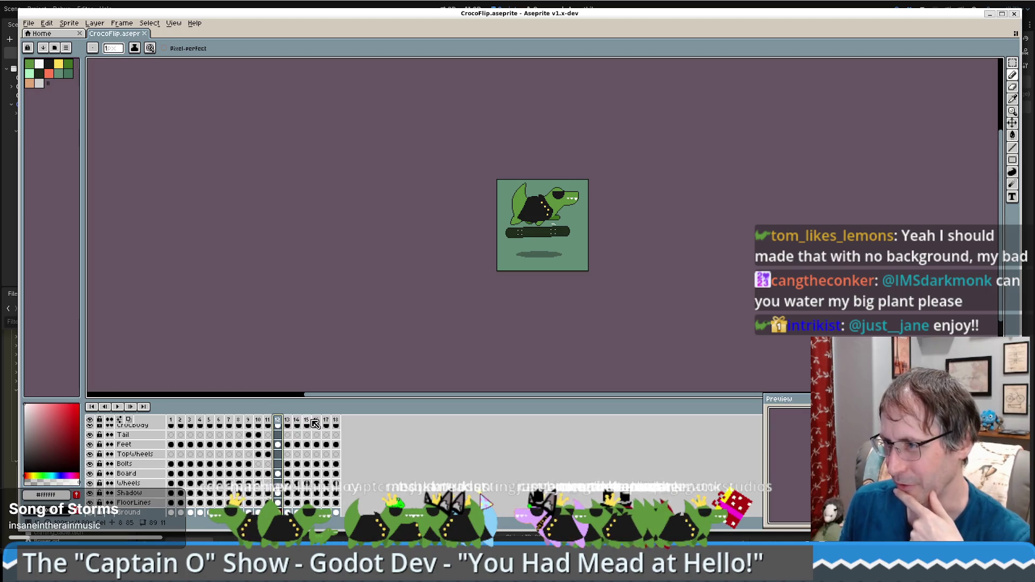
click(308, 423)
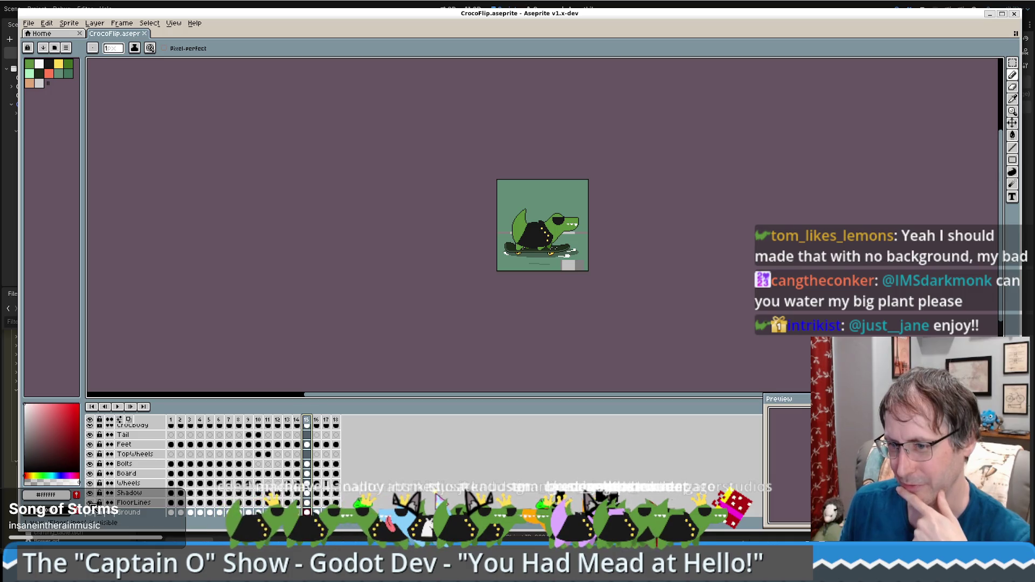
click(90, 512)
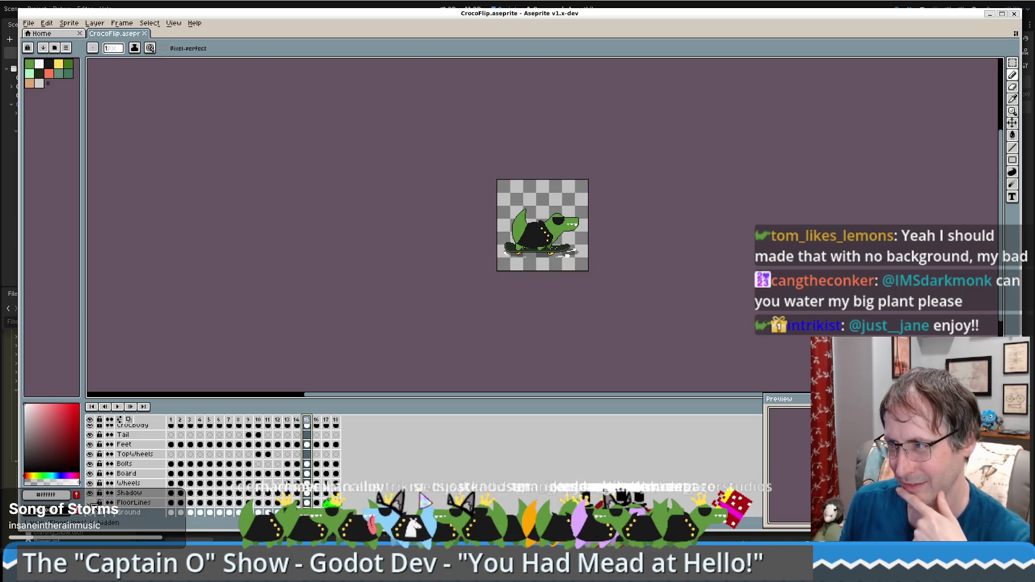
Step through frames 1–4 and 13–16, then play and stop the croc animation.
click(172, 420)
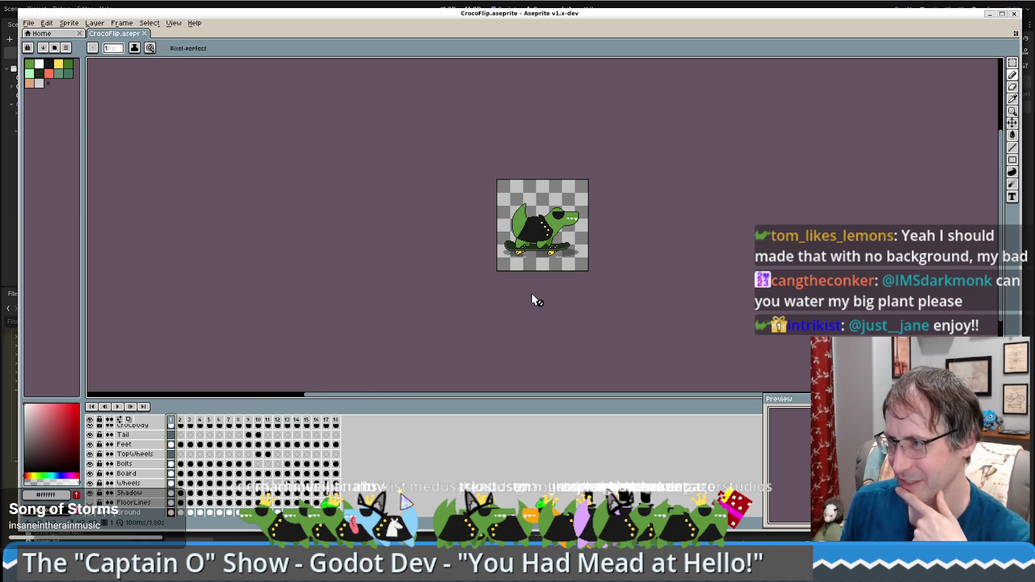
click(181, 426)
click(190, 426)
click(201, 426)
click(287, 426)
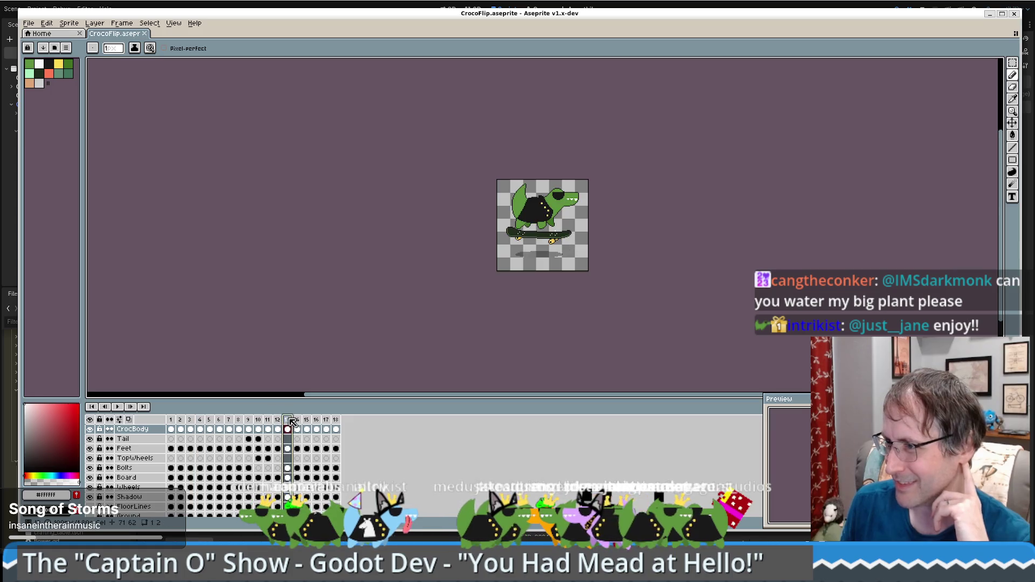
click(297, 423)
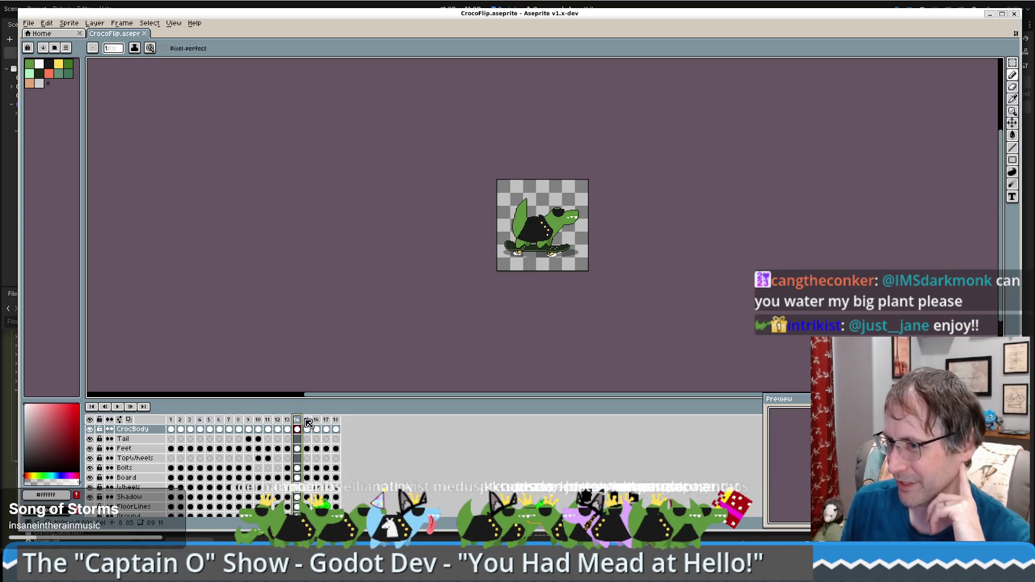
click(308, 424)
click(317, 421)
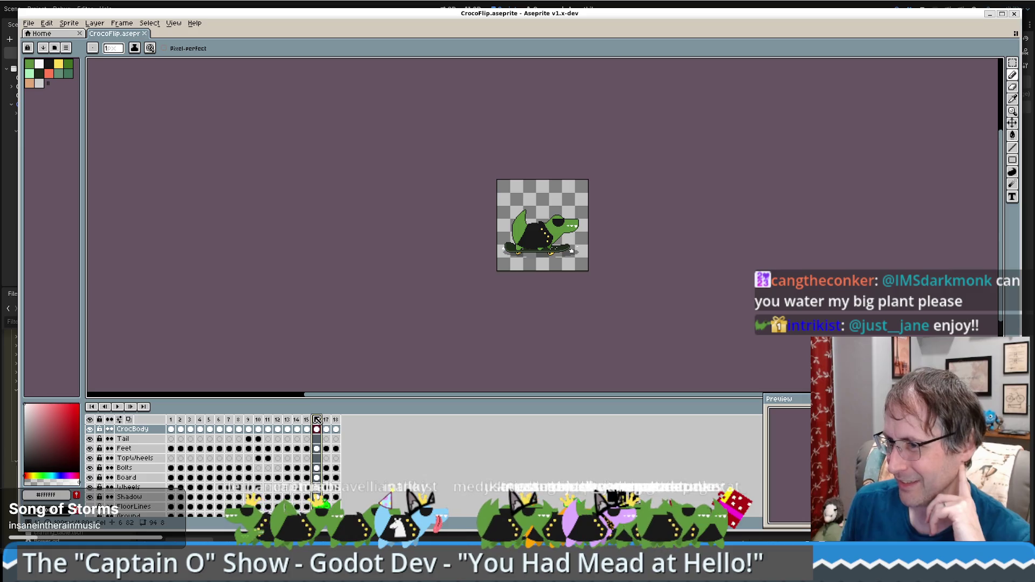
click(118, 407)
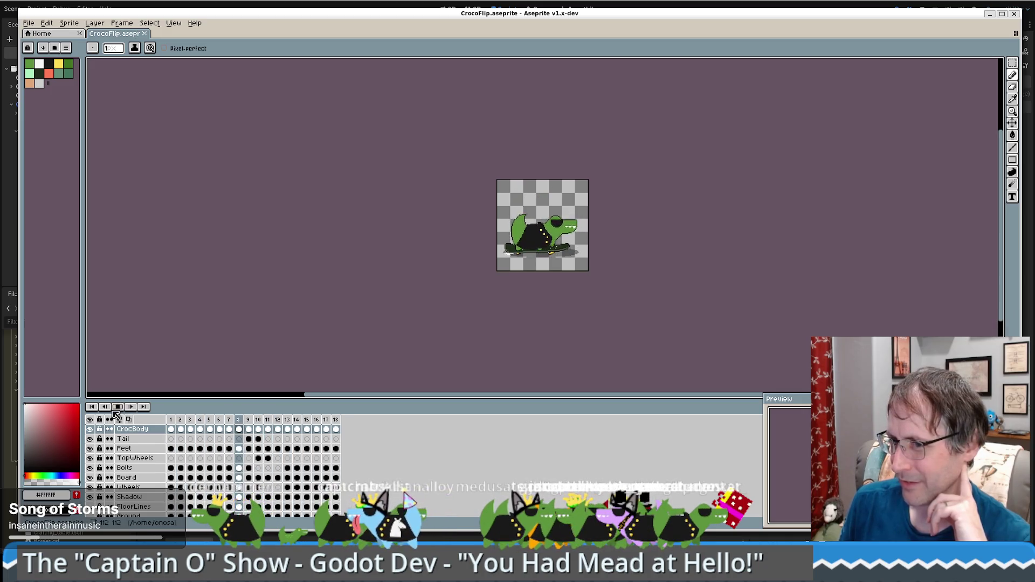
click(353, 234)
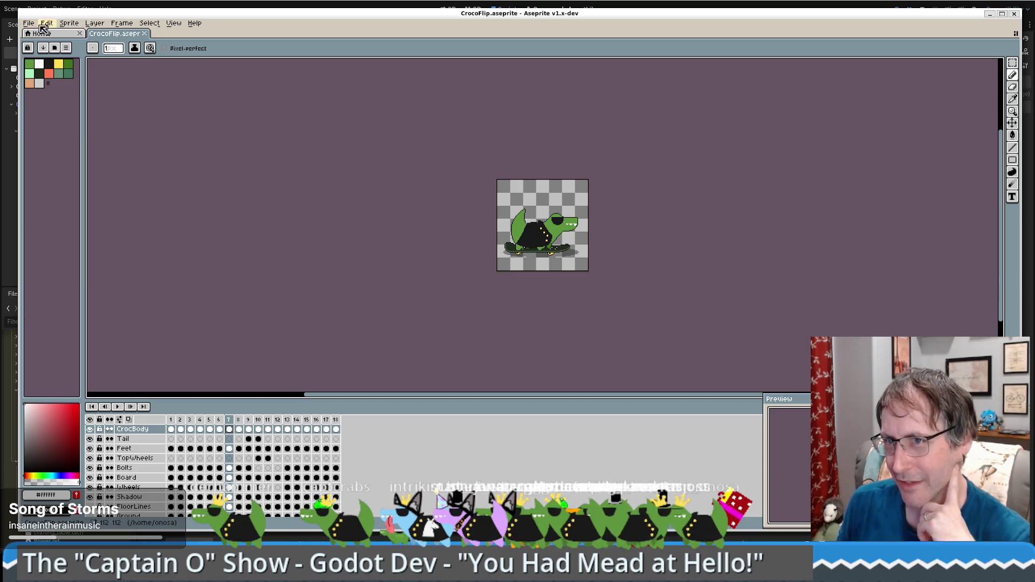
Open Aseprite's File menu.
click(30, 23)
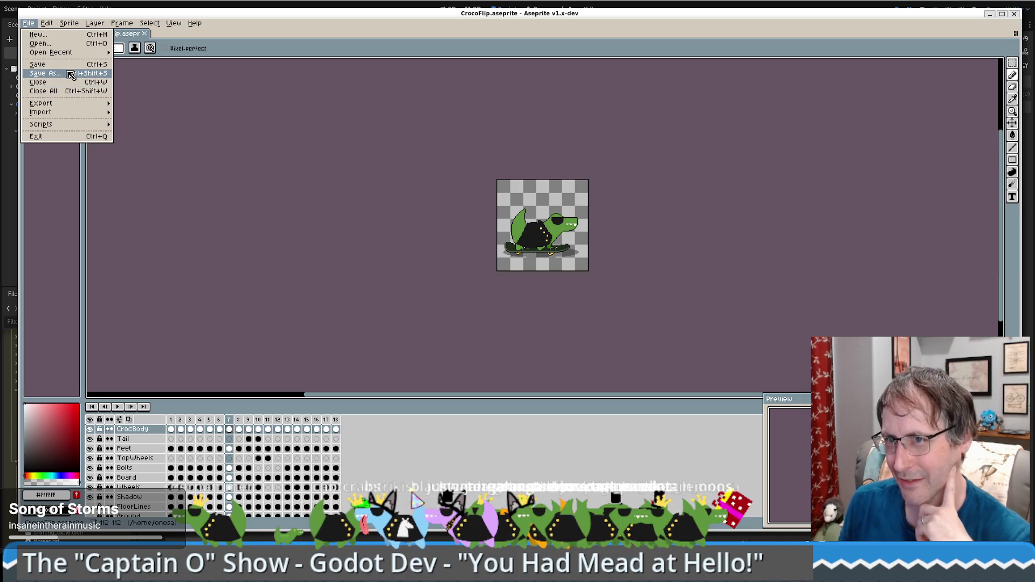
Export the animation as looping GIF CrocoFlipTrans.gif, accepting the lost-layers warning.
mouse_move(93, 108)
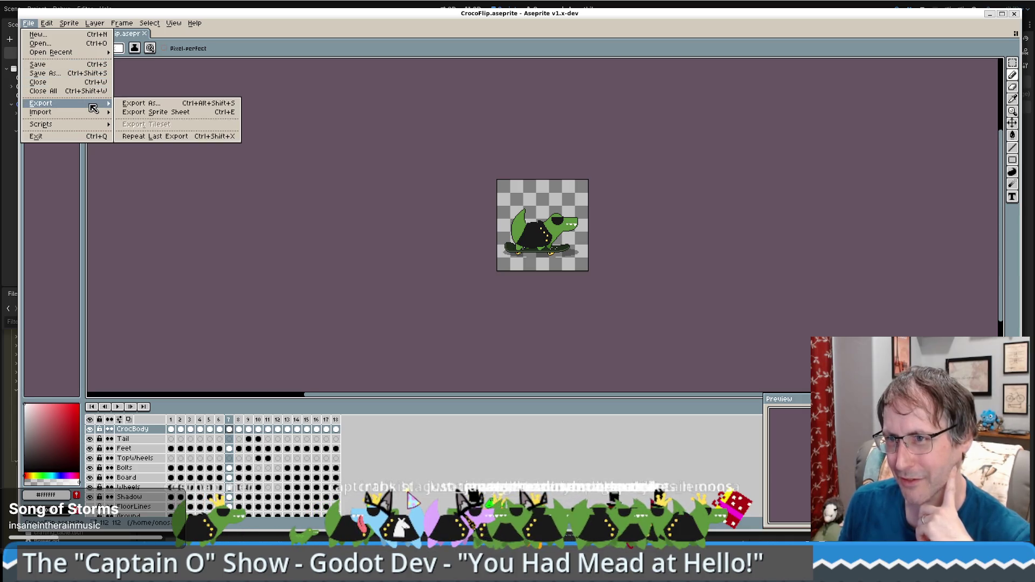
click(181, 103)
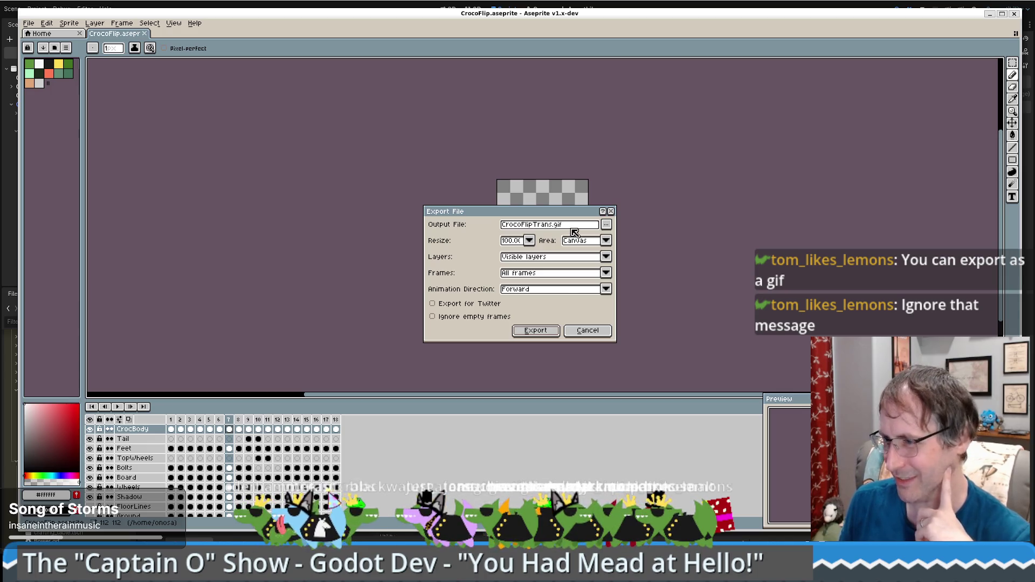
click(549, 334)
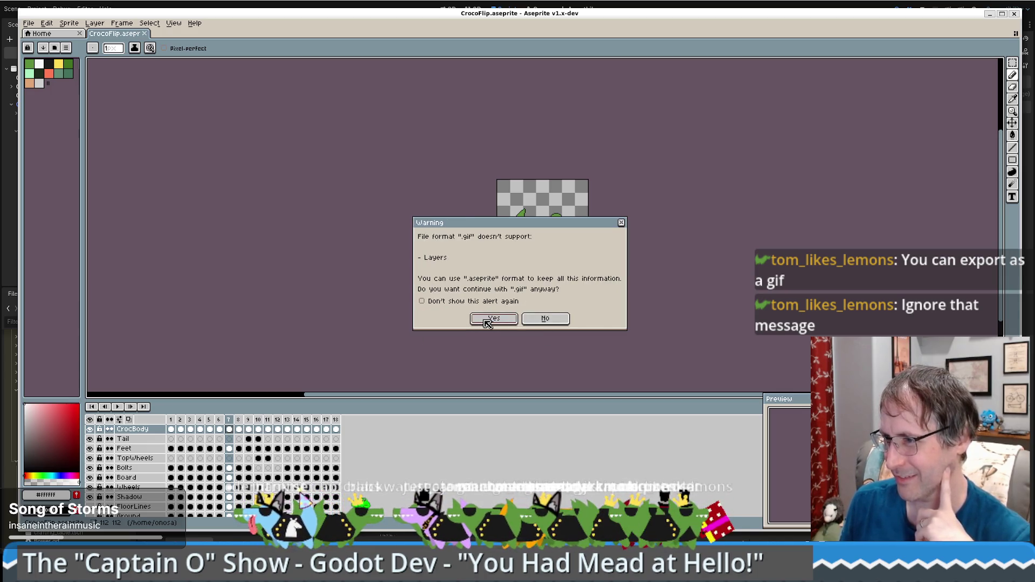
click(485, 318)
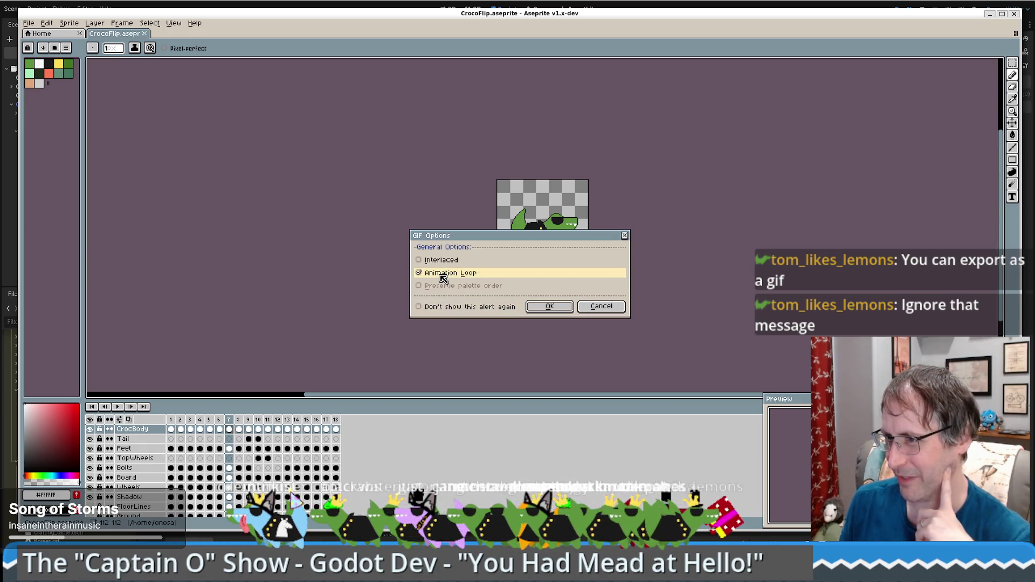
click(551, 308)
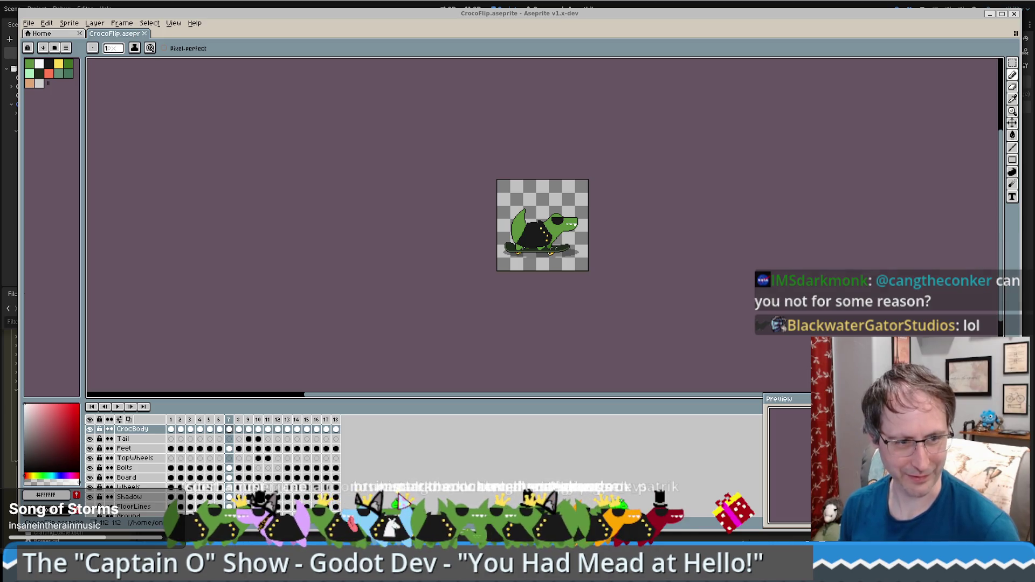
key(alt+Tab)
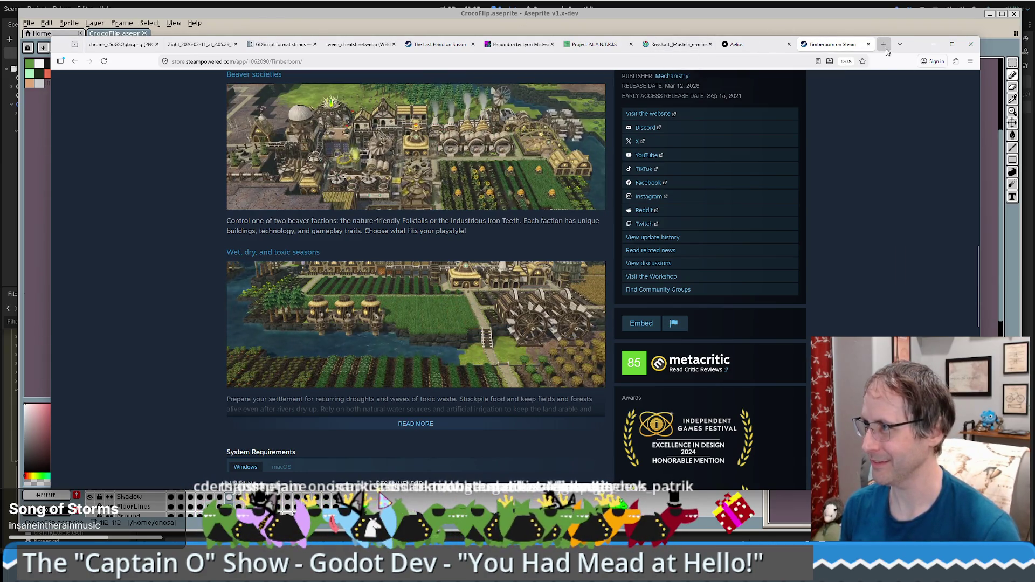
Open discord.com in a new Firefox tab and enter the crew server's #general channel.
key(ctrl+t)
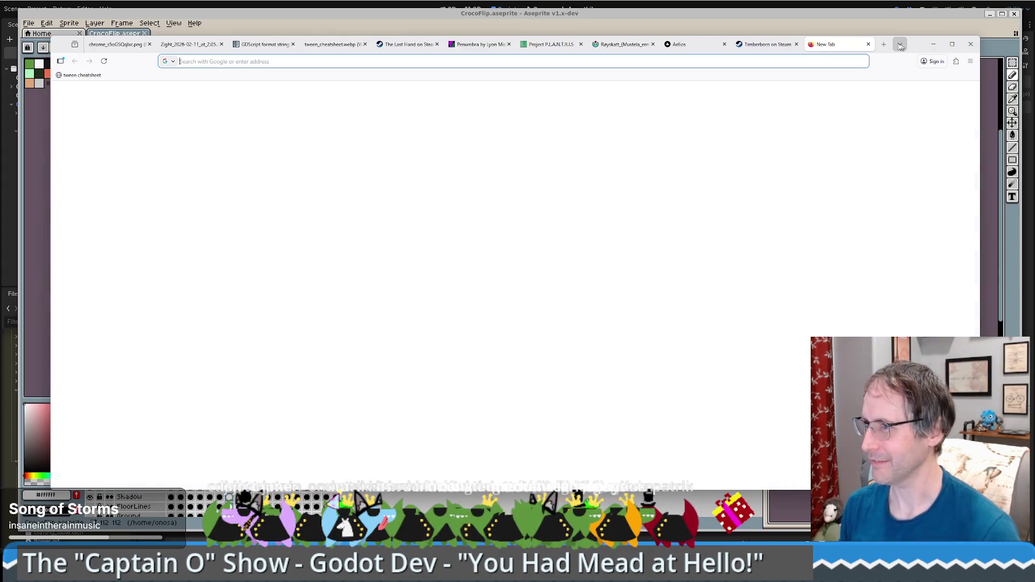
text(discord.com)
key(Return)
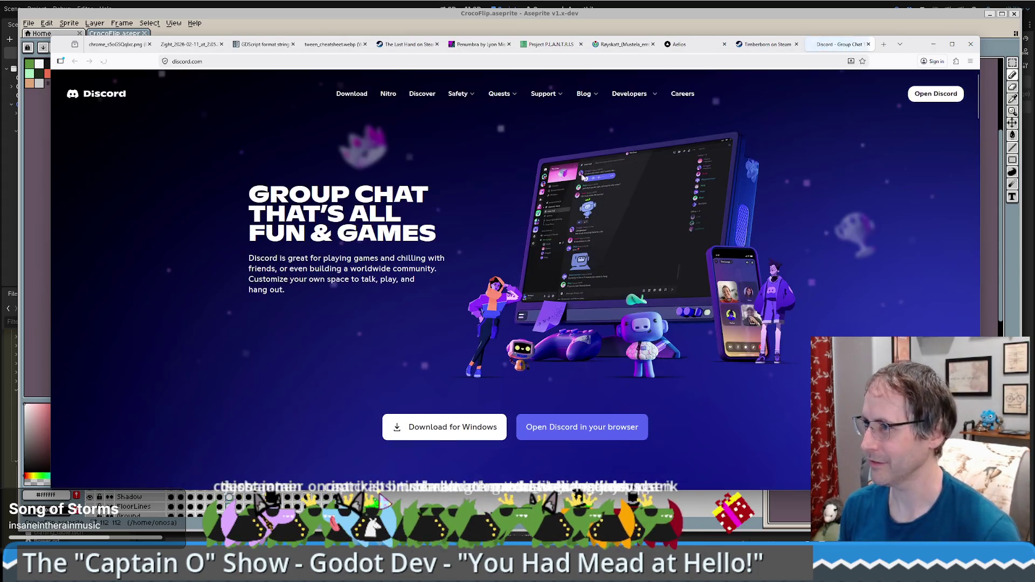
click(626, 427)
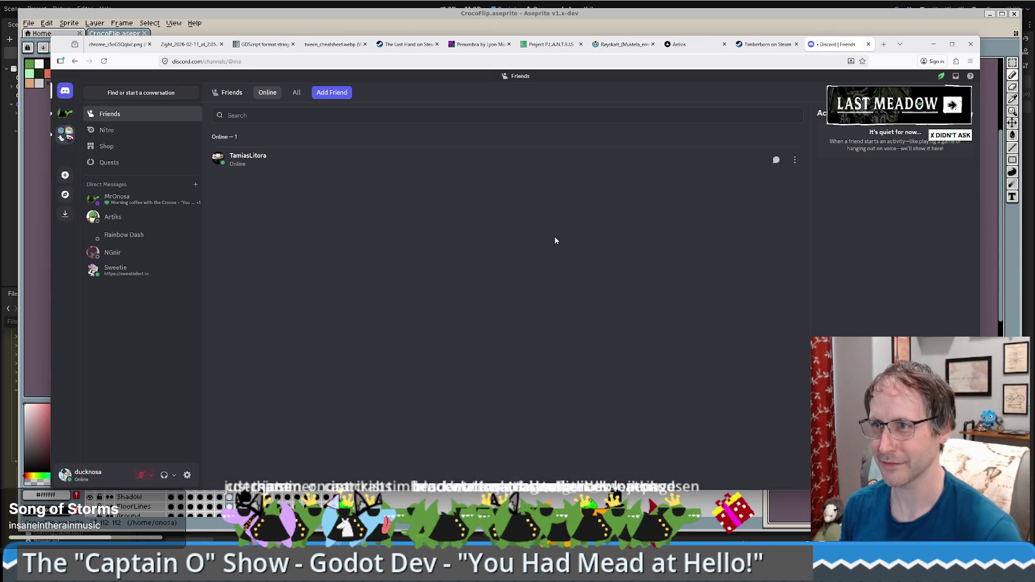
click(65, 132)
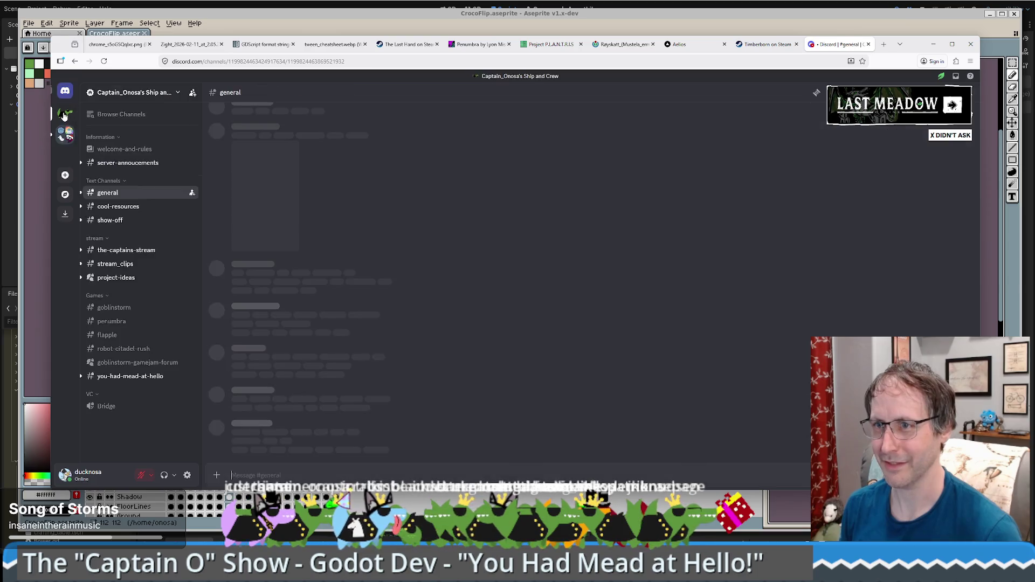
Go to #show-off and view the crocodile skateboard animation full size.
key(Escape)
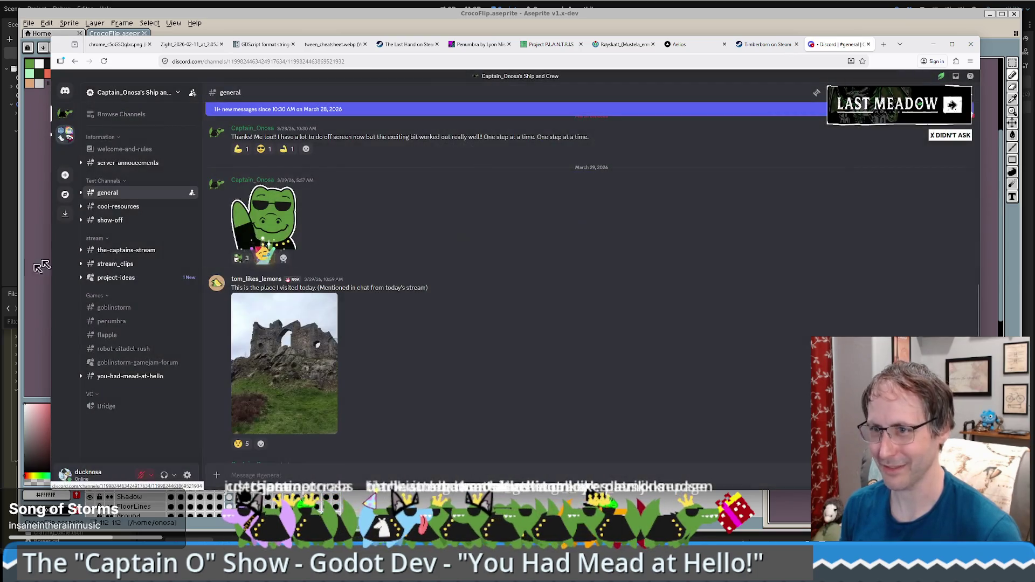
click(110, 220)
scroll(540, 337, down, 5)
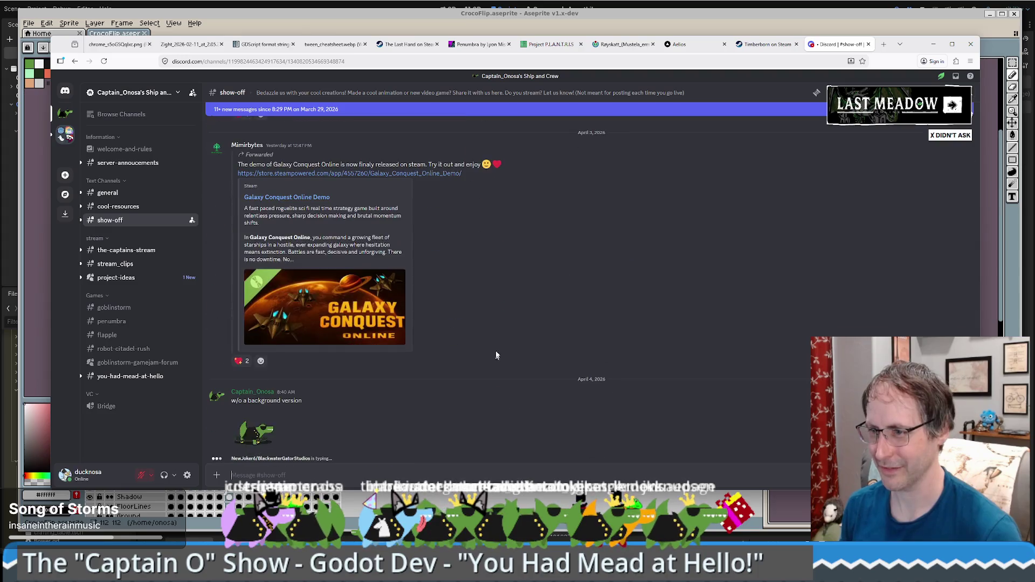
click(256, 426)
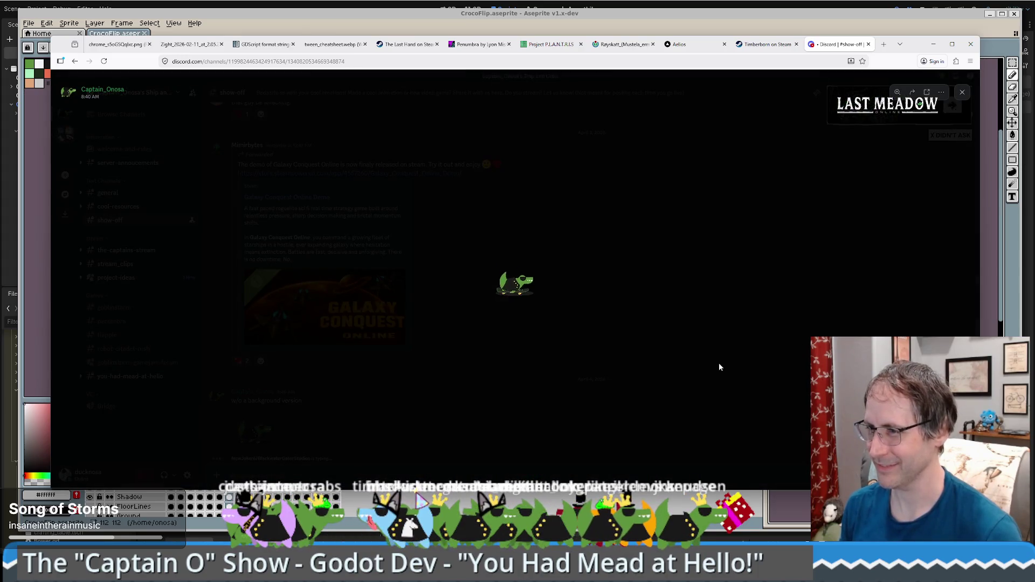
click(635, 398)
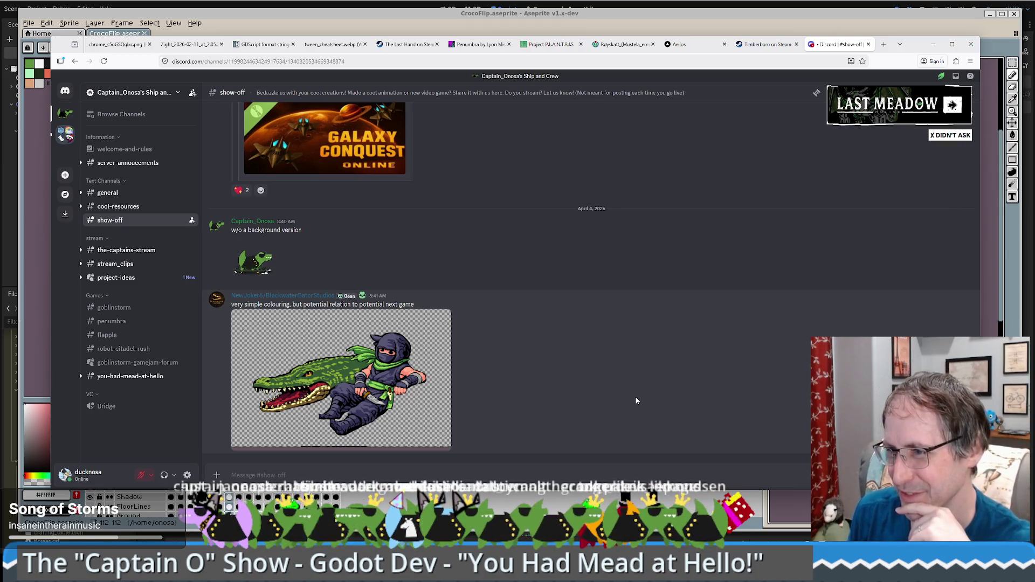
React to the crocodile drawing with a green heart emoji.
mouse_move(633, 396)
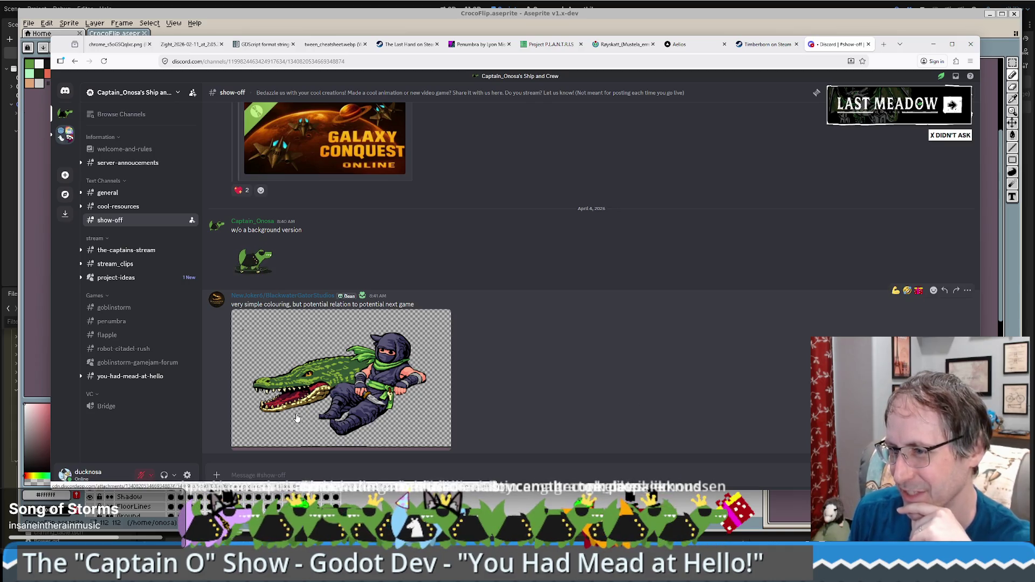
click(919, 290)
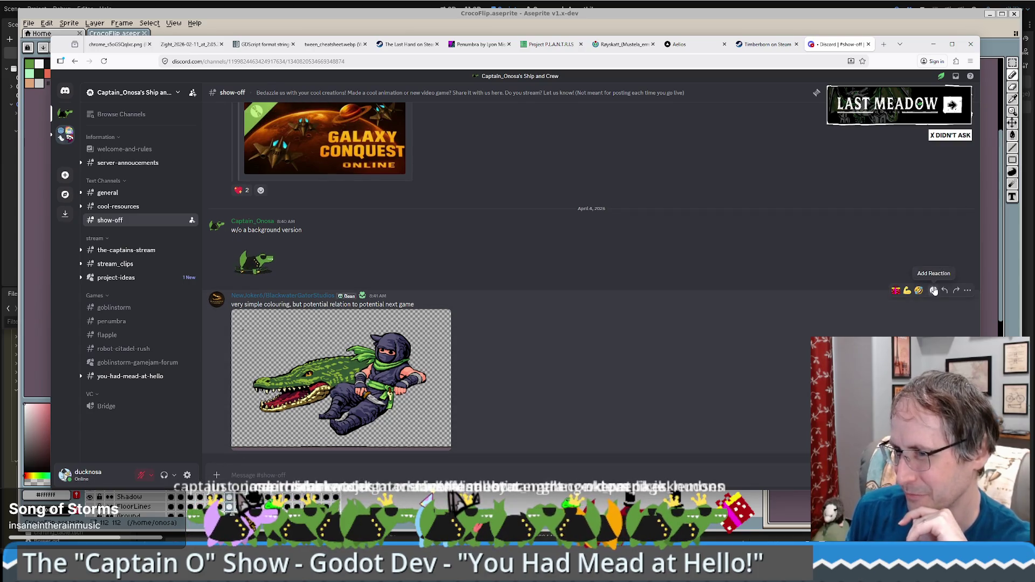
click(933, 291)
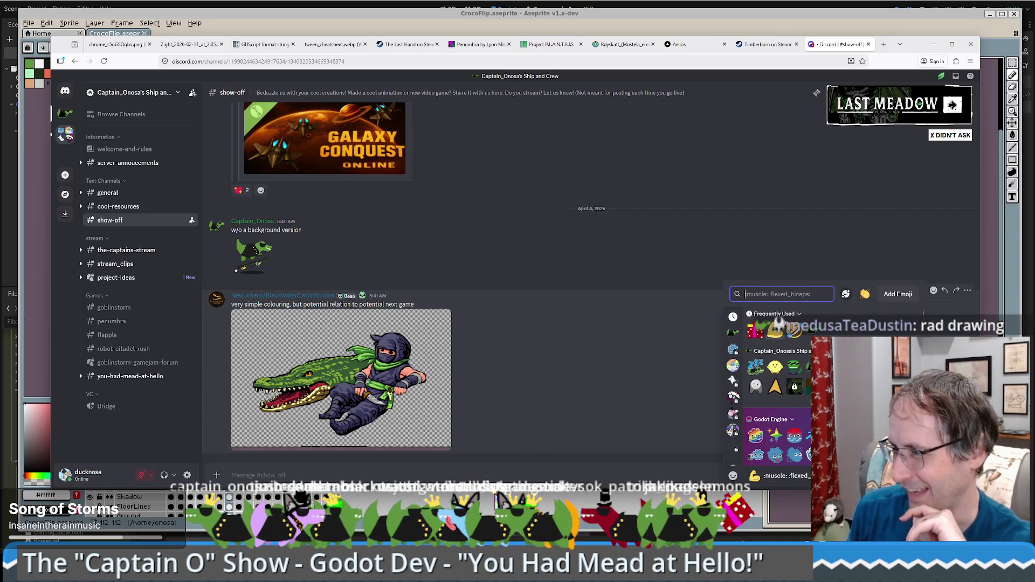
text(heart)
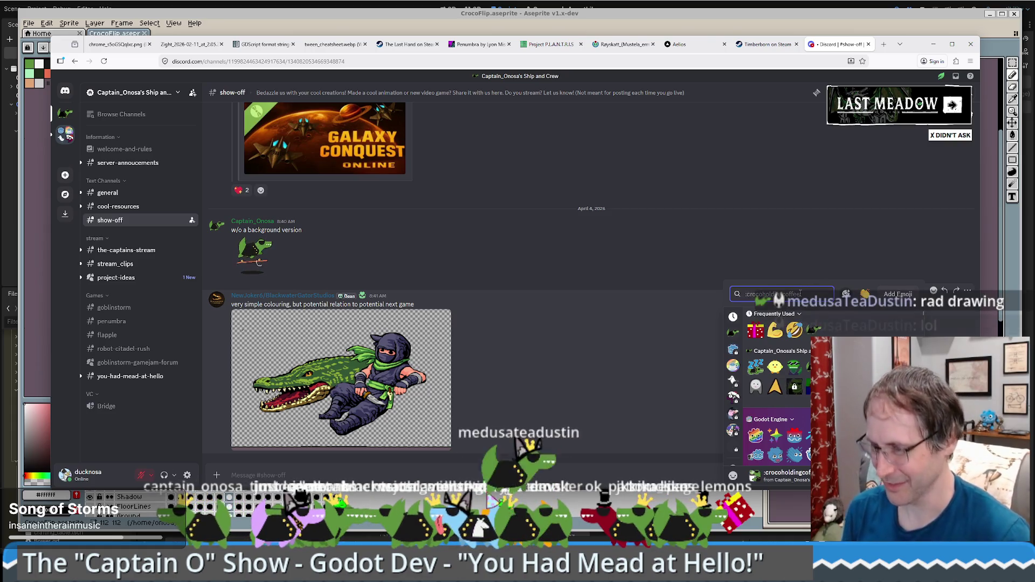
click(884, 339)
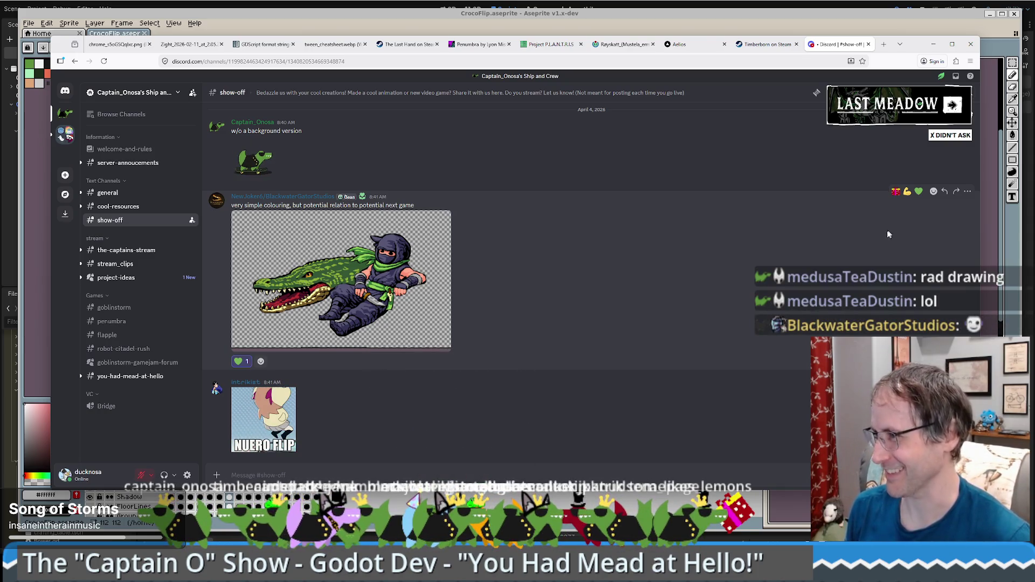
Add red heart and crocodile emoji reactions to the drawing.
click(934, 191)
text(:flame:)
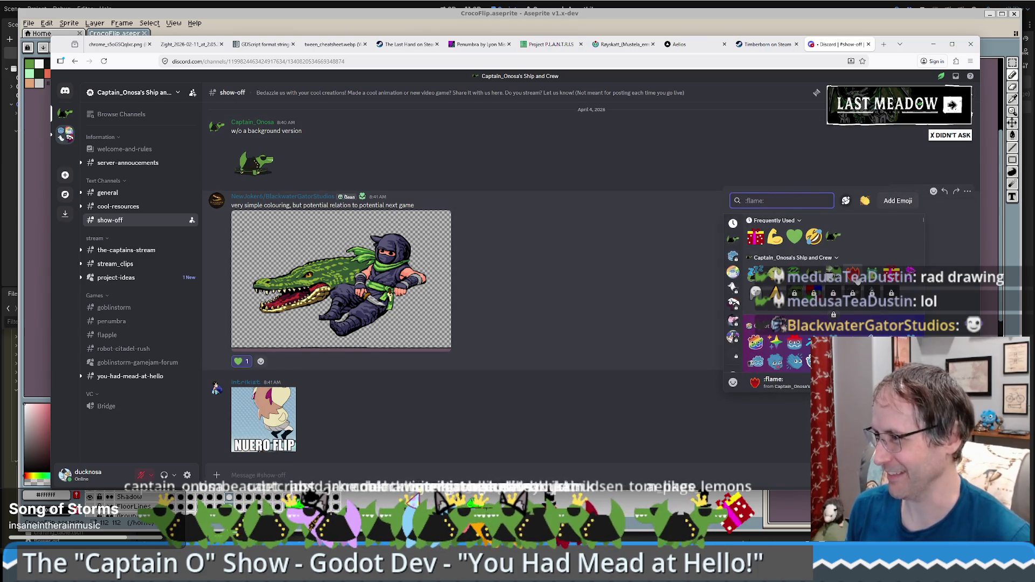
click(814, 292)
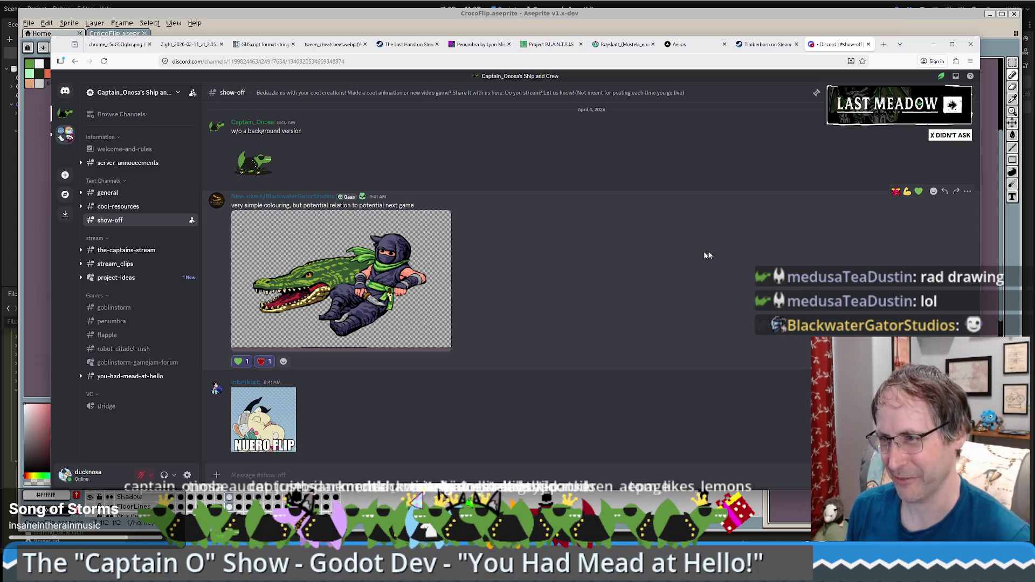
click(284, 362)
text(croc)
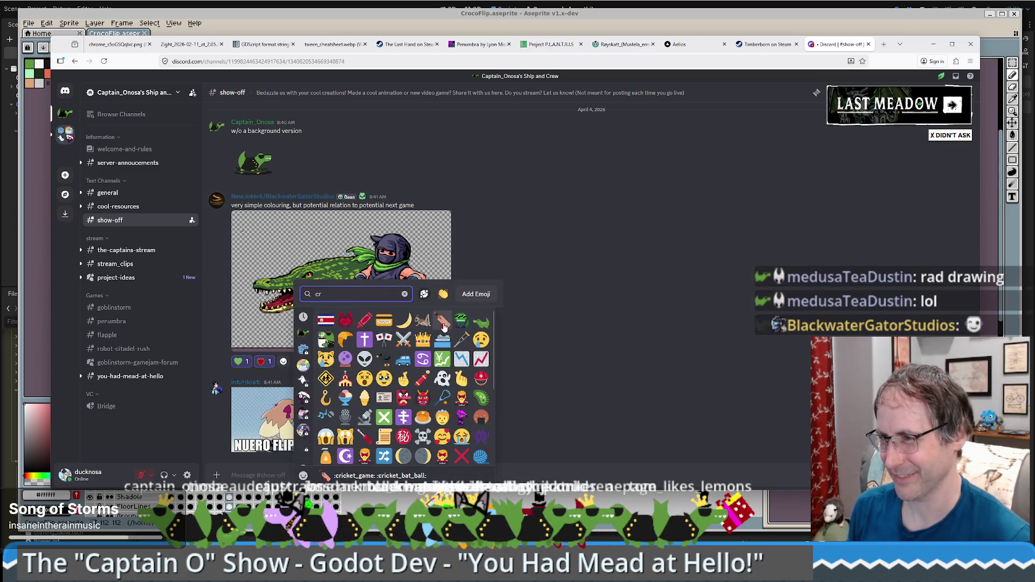
scroll(601, 323, up, 2)
key(Return)
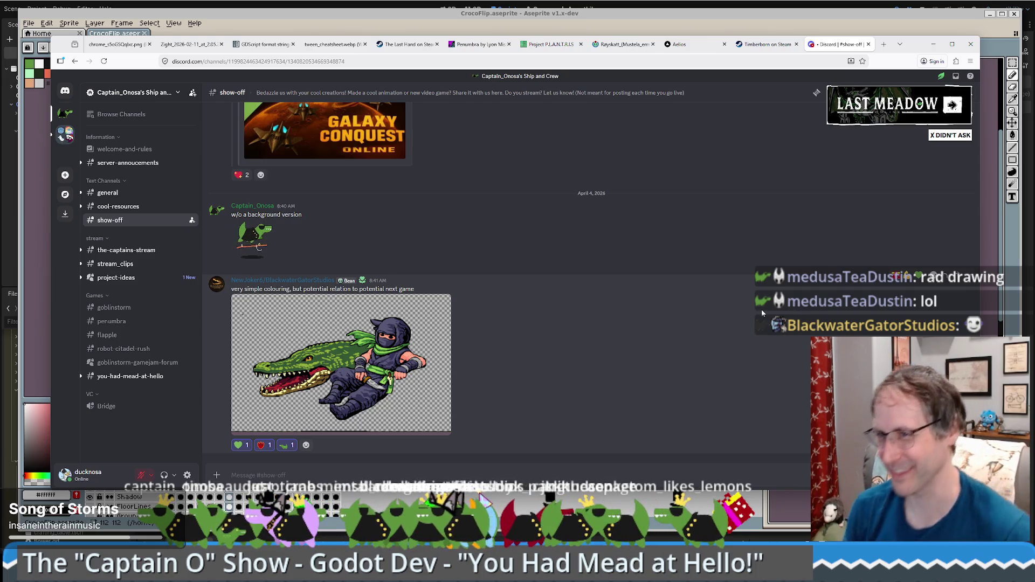
View the small croc animation enlarged, then close the Discord tab and minimize Firefox.
click(260, 244)
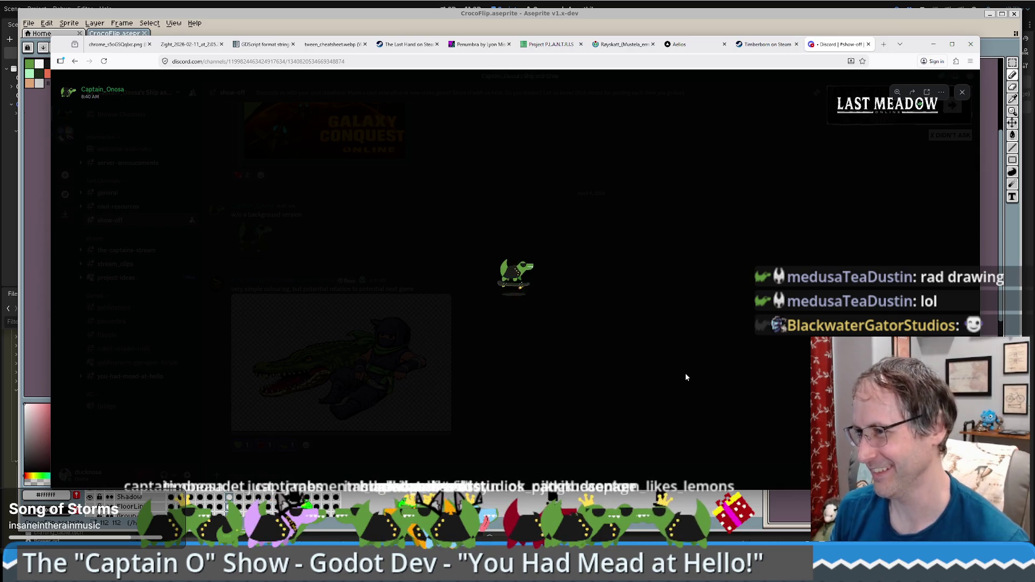
click(687, 372)
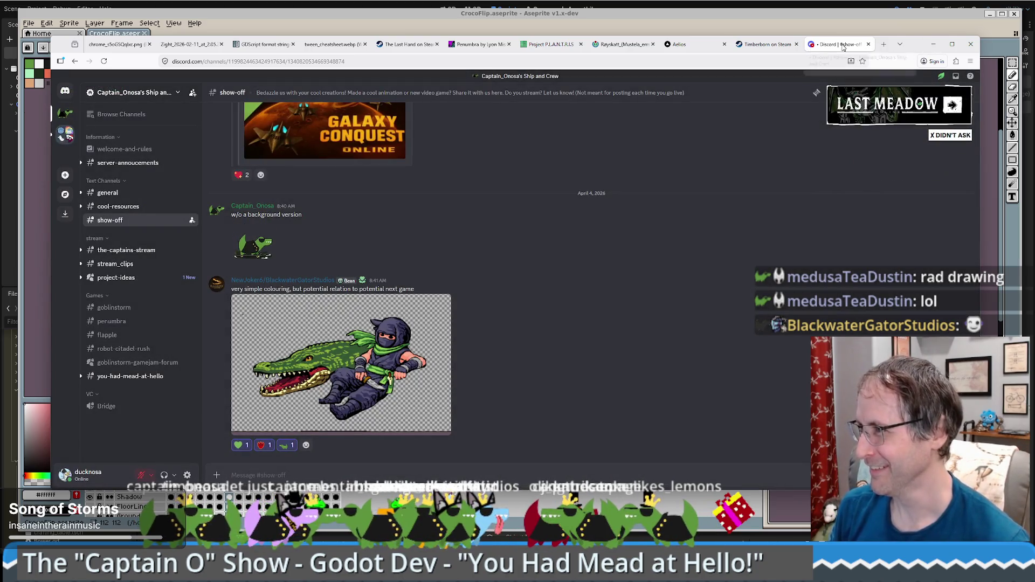
click(868, 45)
click(928, 44)
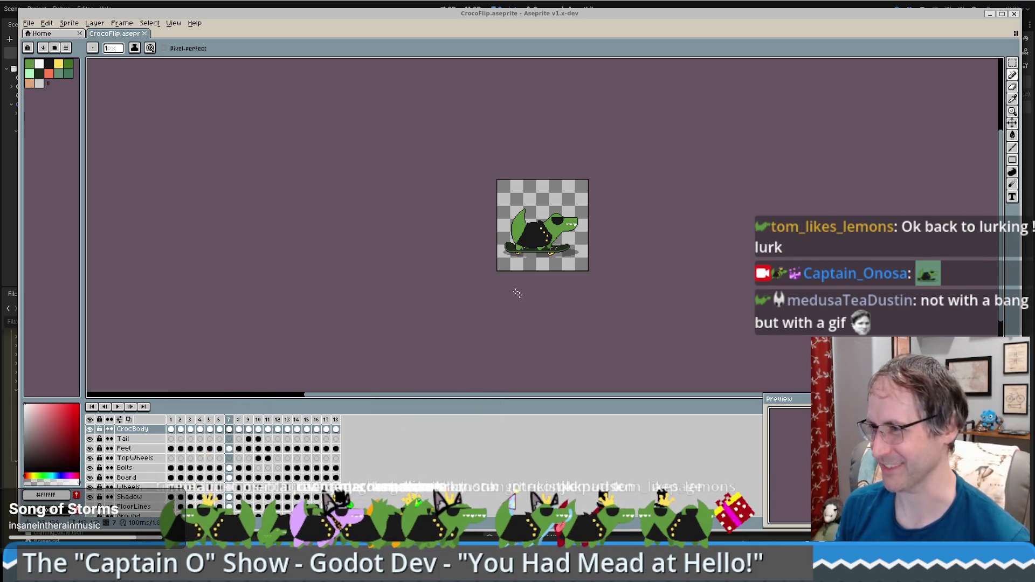
Return to drone.gd at line 132 and run the project to its 'You Had Mead at Hello!' title menu.
click(990, 14)
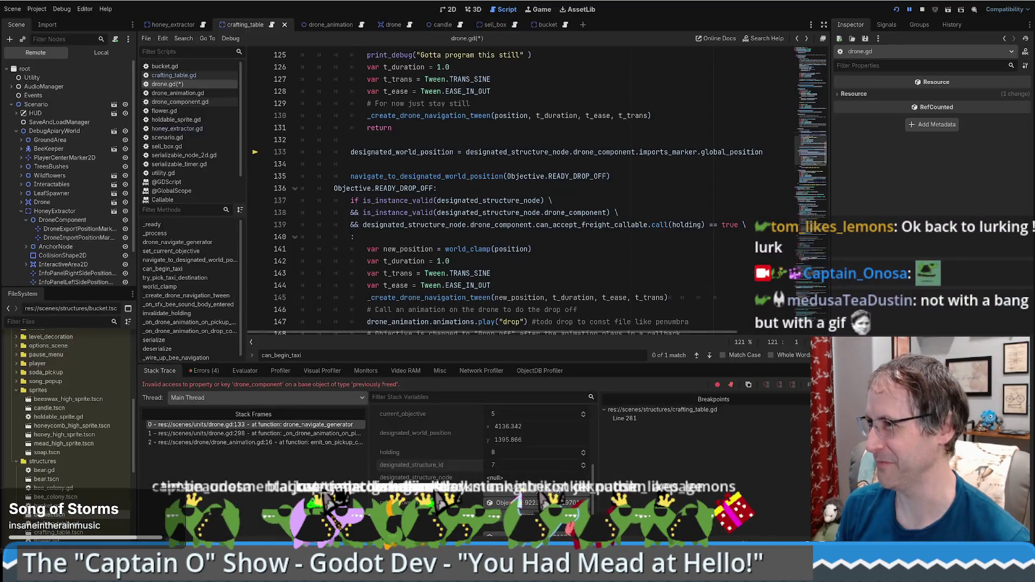
click(610, 184)
click(646, 134)
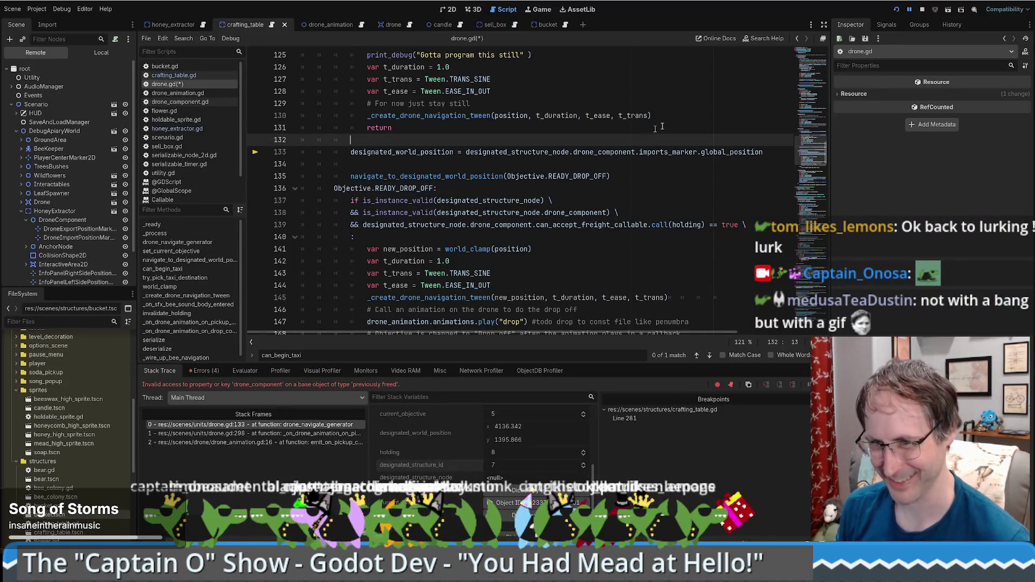
click(931, 11)
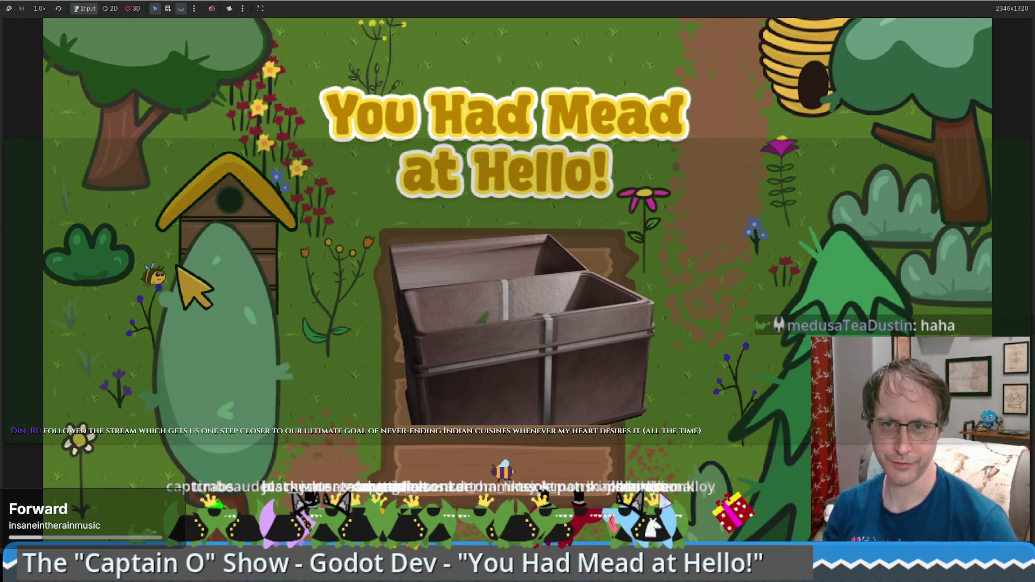
Start a new game and place a Honey Extractor and a Crafting Table on the map.
click(547, 423)
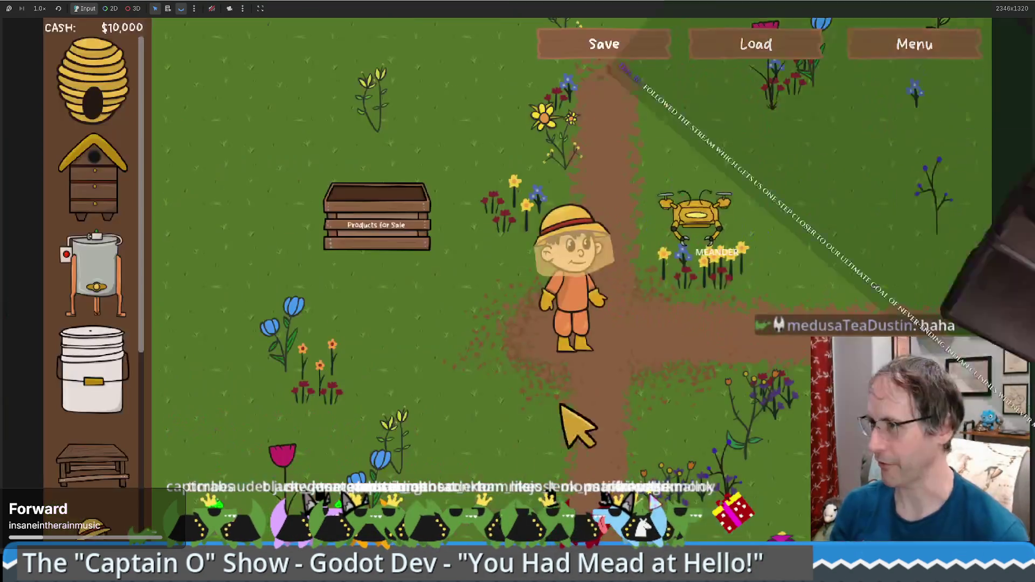
mouse_move(97, 291)
mouse_down()
mouse_move(717, 289)
mouse_move(657, 262)
mouse_up()
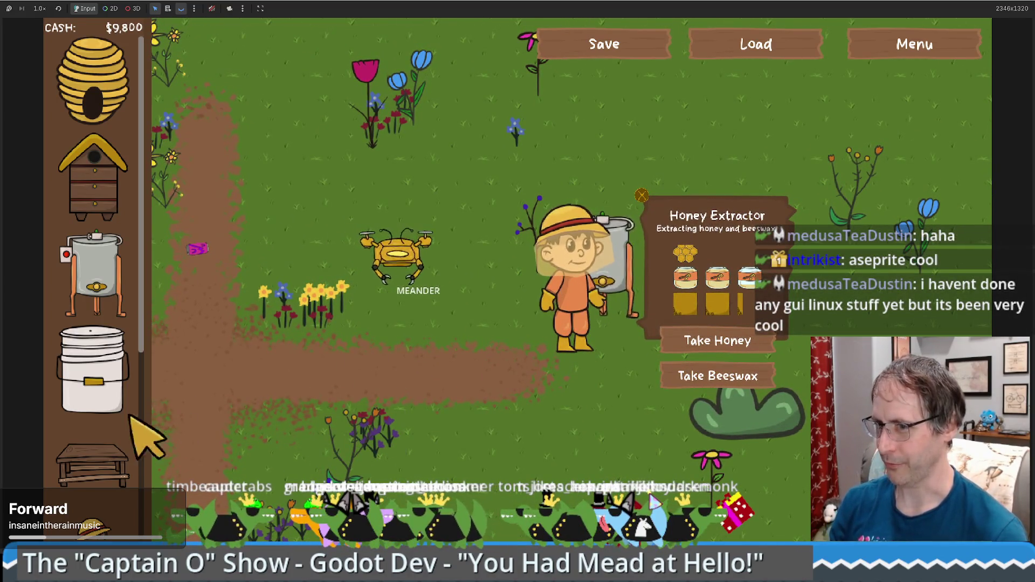
drag(93, 464, 865, 330)
Walk the beekeeper over with WASD and remove the Products for Sale box.
key(a)
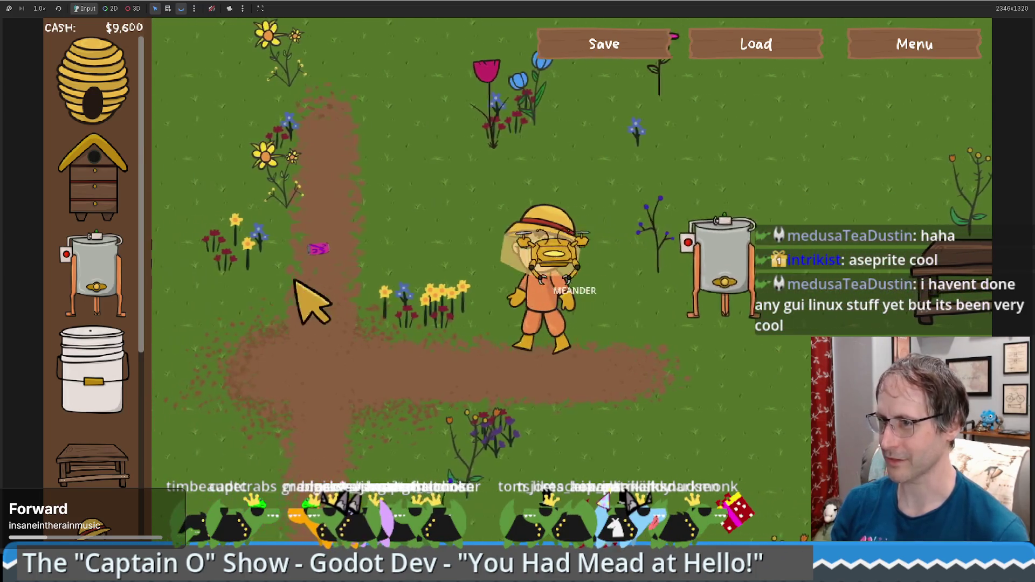
key(w)
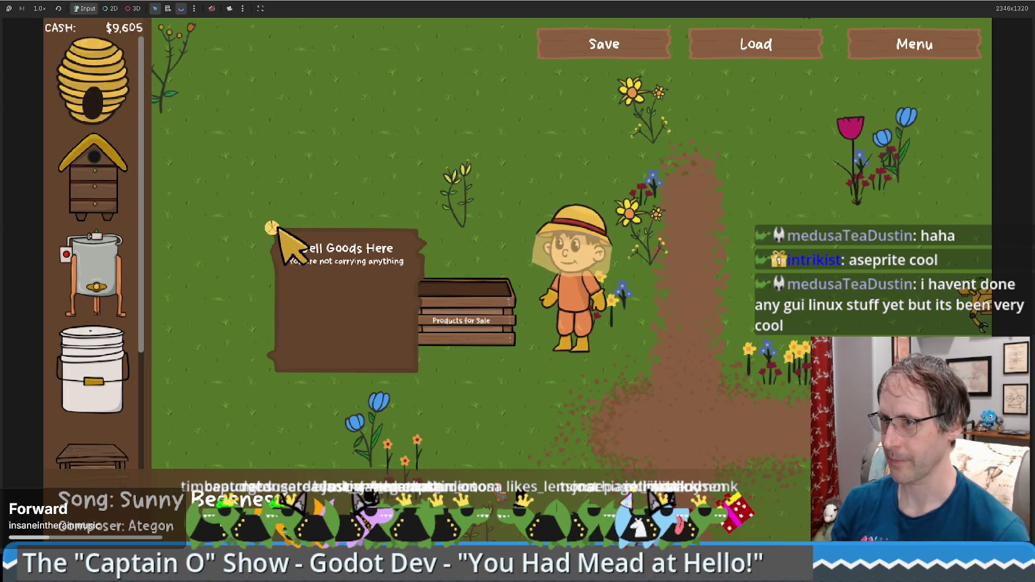
right_click(464, 307)
key(d)
key(d)
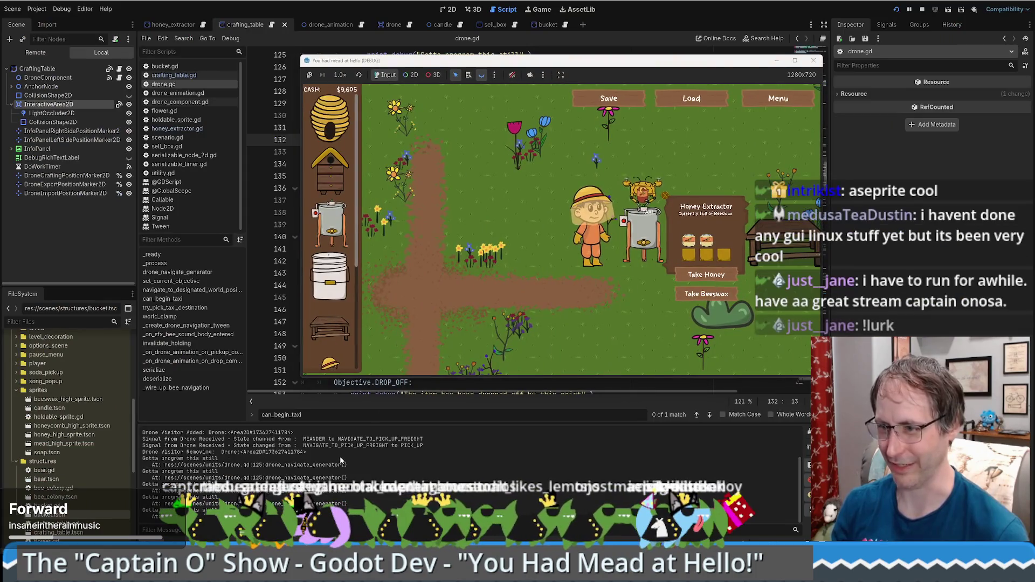
Bring the Godot editor with drone.gd in front of the running game window.
click(382, 495)
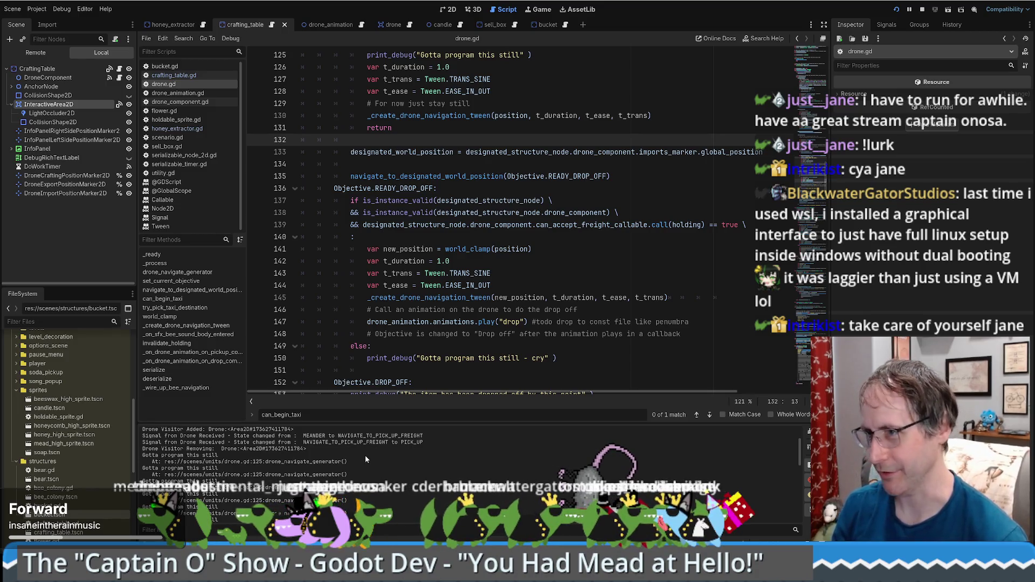
mouse_move(375, 324)
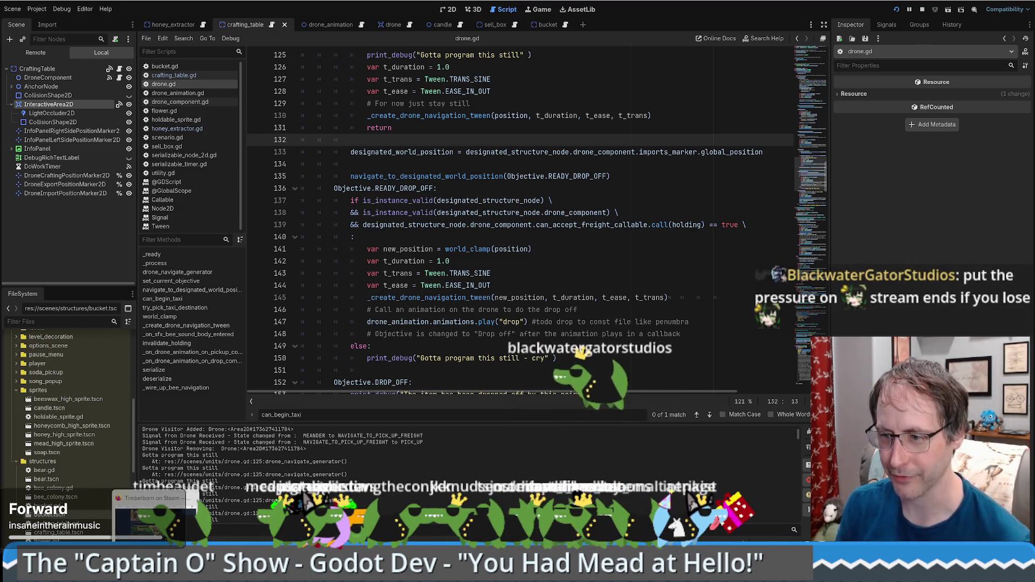
key(alt+Tab)
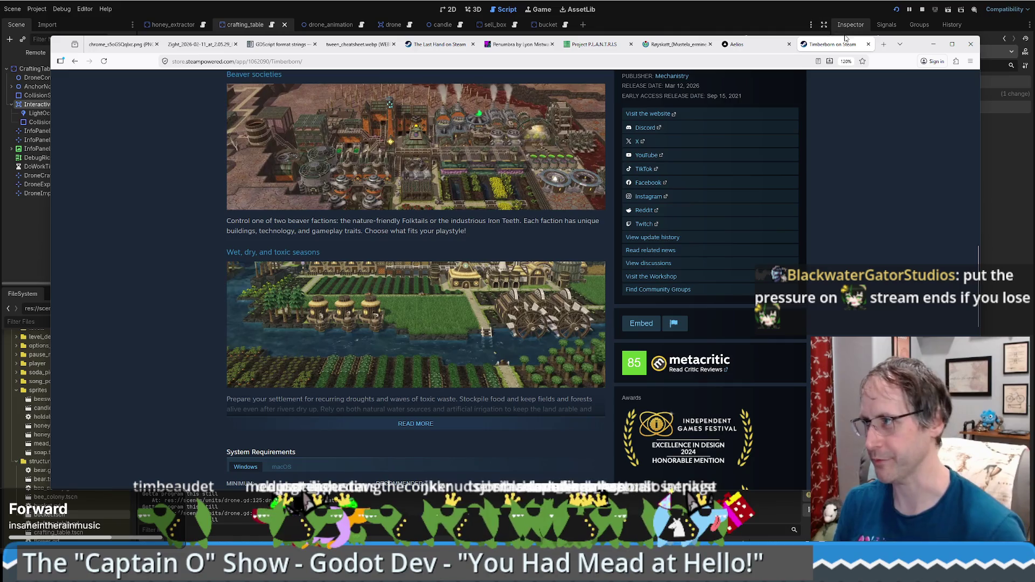
Load chess.com in a new tab and send a friend a 3 | 2 Blitz challenge.
key(ctrl+t)
text(chess)
key(Return)
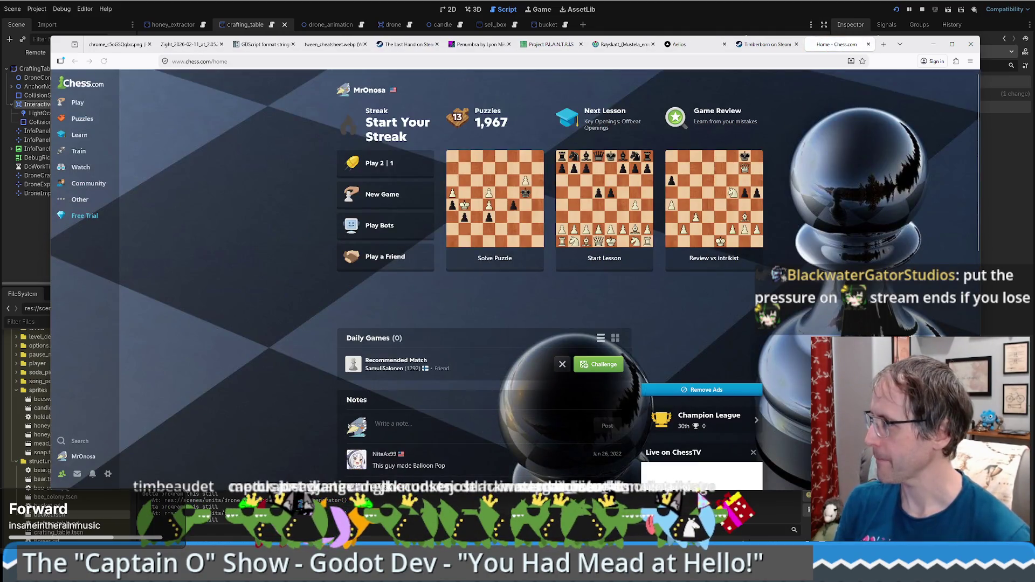
click(397, 201)
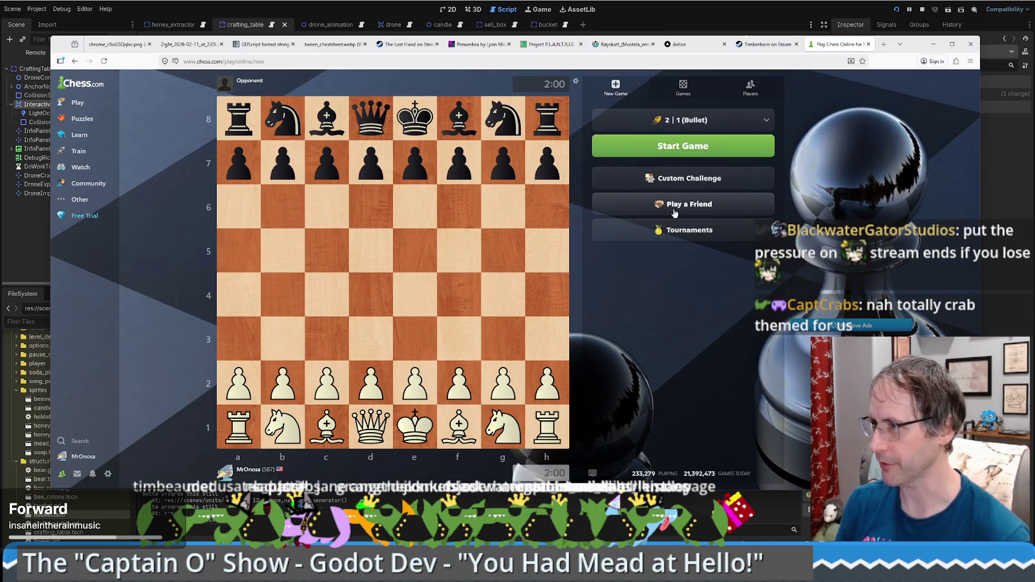
click(687, 209)
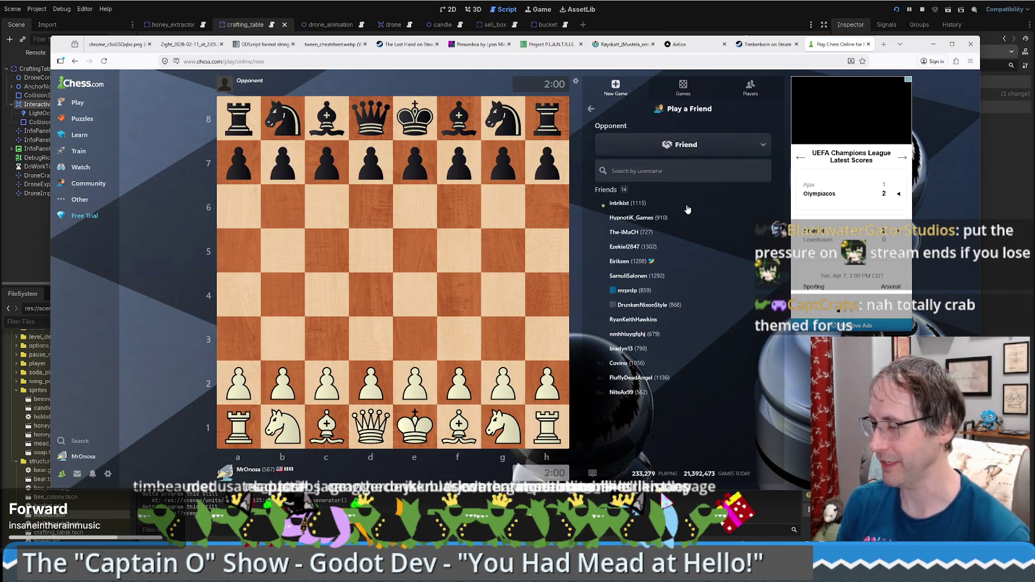
click(625, 204)
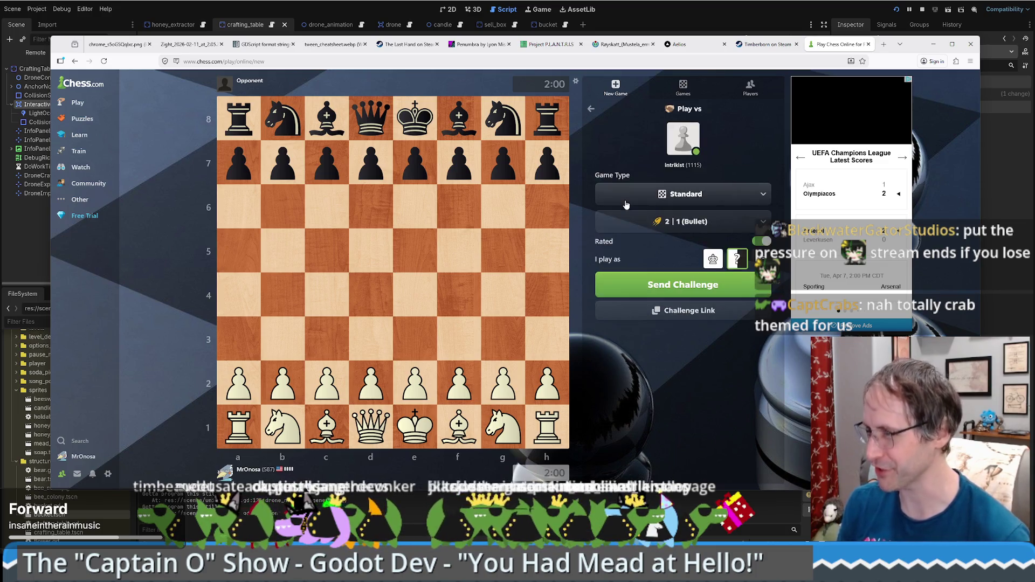
click(670, 229)
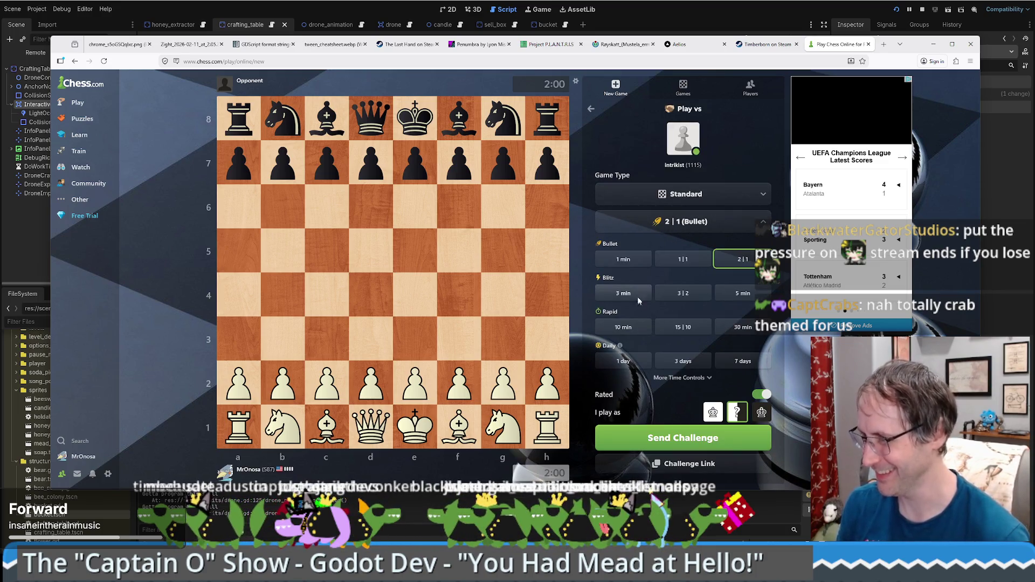
click(668, 291)
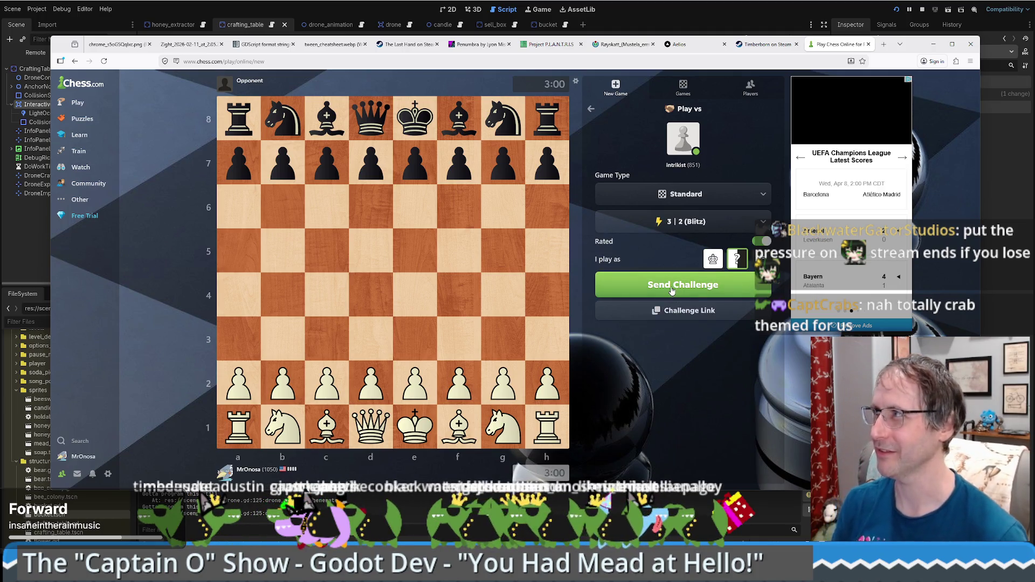
click(673, 289)
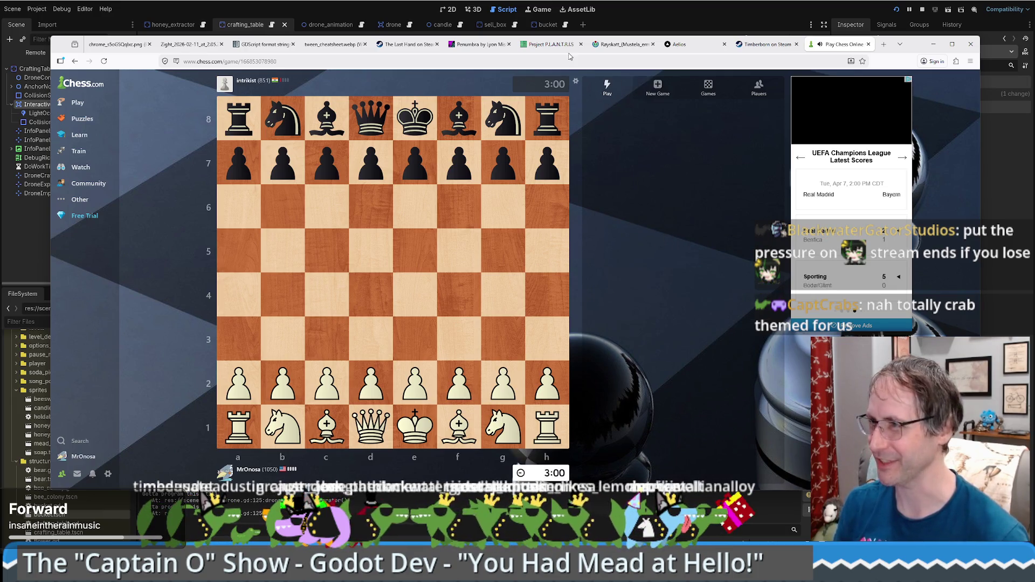
Open with e4, Nf3, c3 and d4, premoving cxd4.
drag(917, 48, 911, 44)
mouse_move(409, 378)
mouse_down()
mouse_move(423, 282)
mouse_move(409, 291)
mouse_up()
mouse_move(497, 423)
mouse_down()
mouse_move(483, 370)
mouse_move(453, 340)
mouse_up()
drag(321, 378, 325, 345)
drag(365, 377, 367, 290)
mouse_move(321, 335)
mouse_down()
mouse_move(321, 290)
mouse_move(379, 290)
mouse_up()
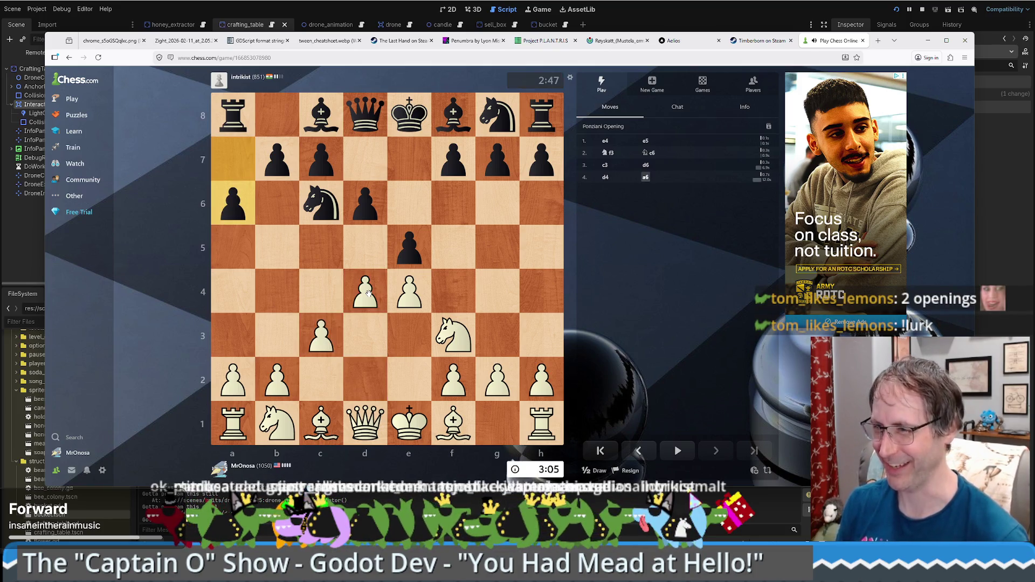
Play d5, c4, Be2, h3, castle kingside, recapture Qxe2, then Nc3.
drag(373, 297, 359, 248)
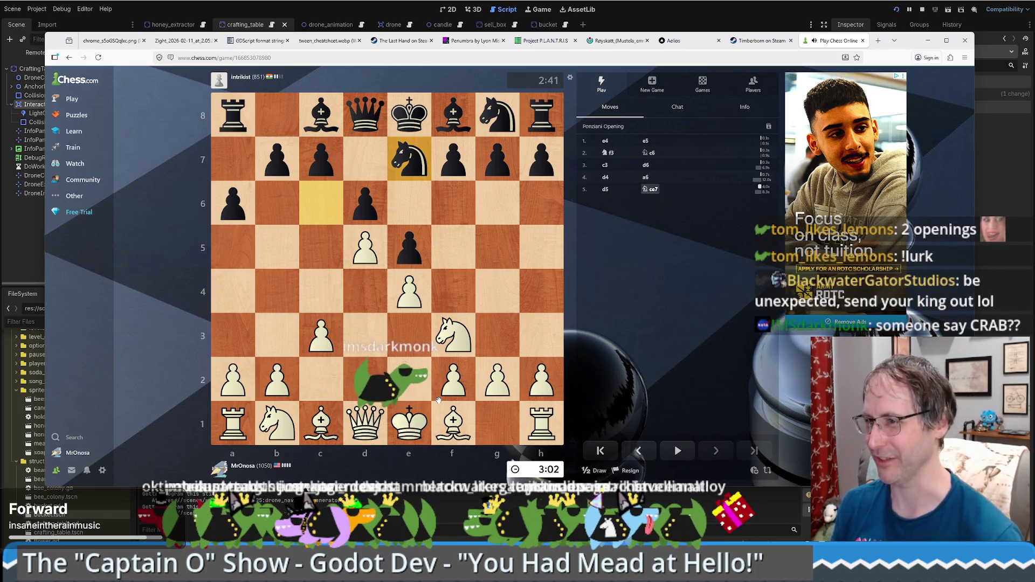
drag(335, 343, 322, 291)
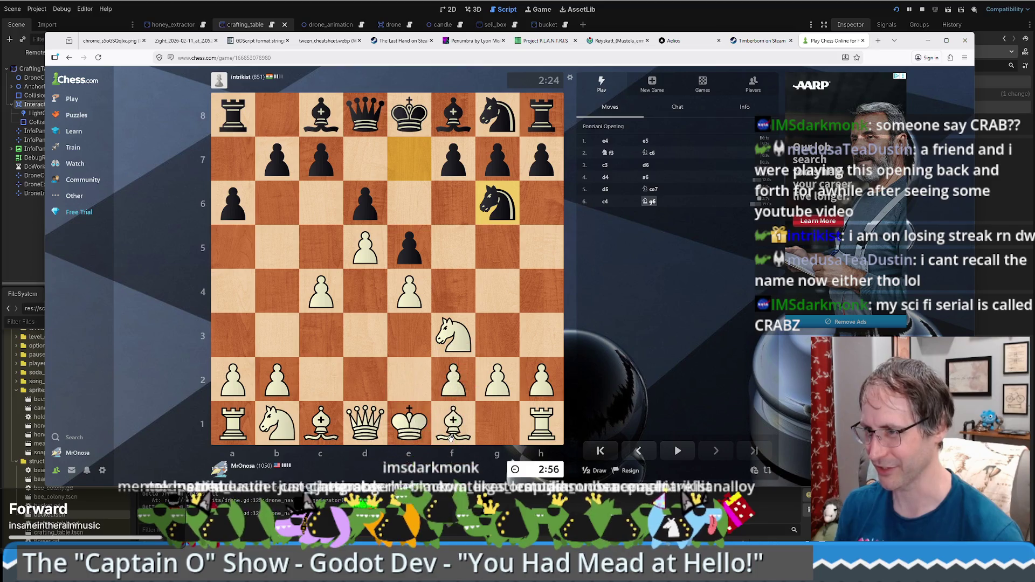
drag(451, 438, 415, 385)
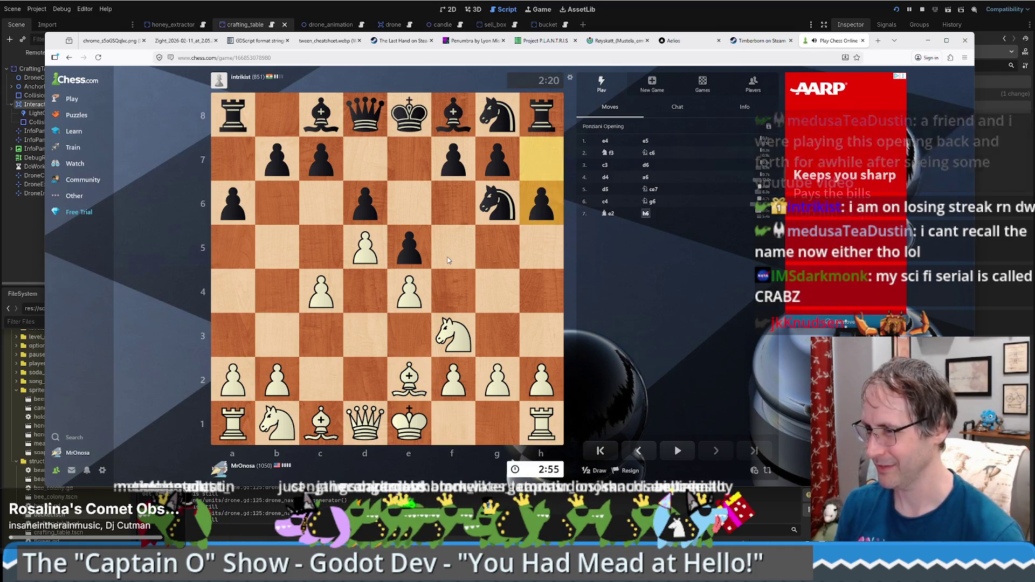
drag(542, 380, 546, 349)
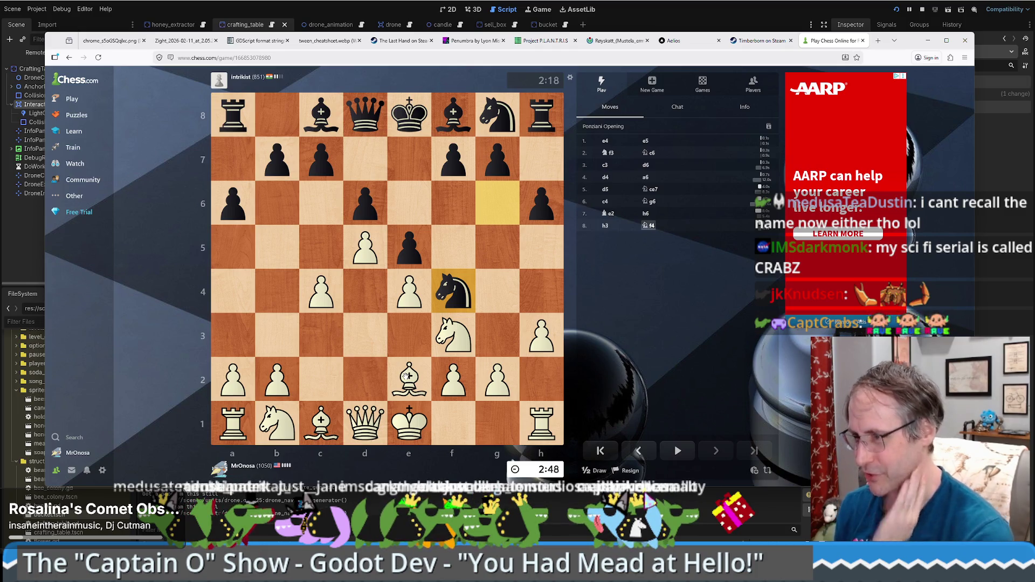
drag(410, 431, 509, 418)
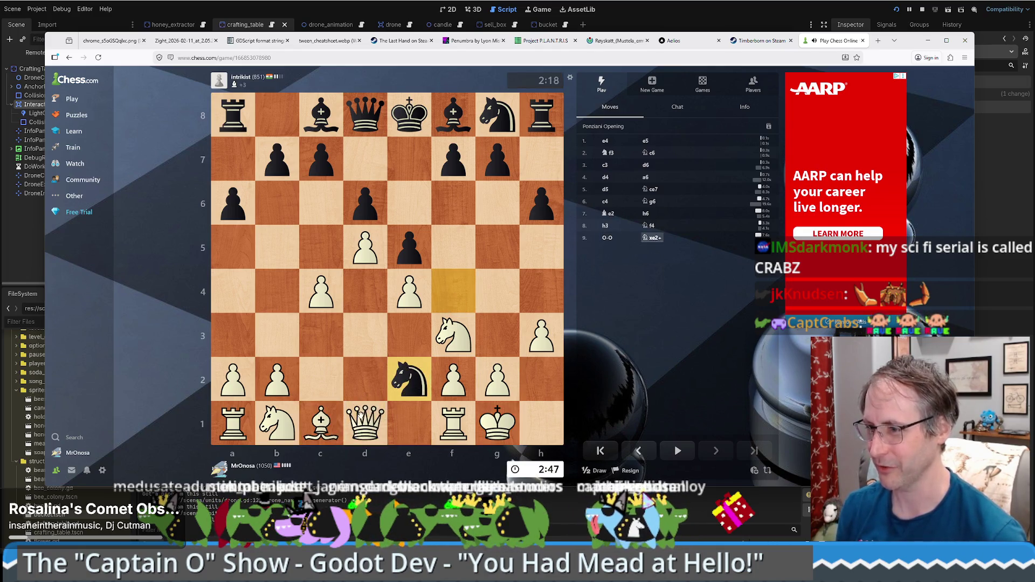
drag(360, 415, 417, 380)
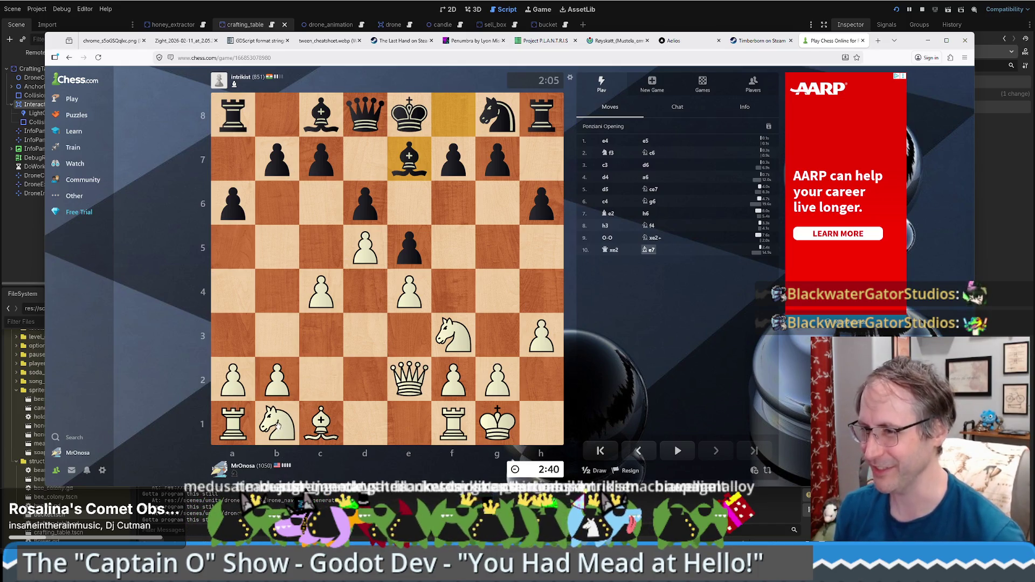
drag(278, 422, 324, 332)
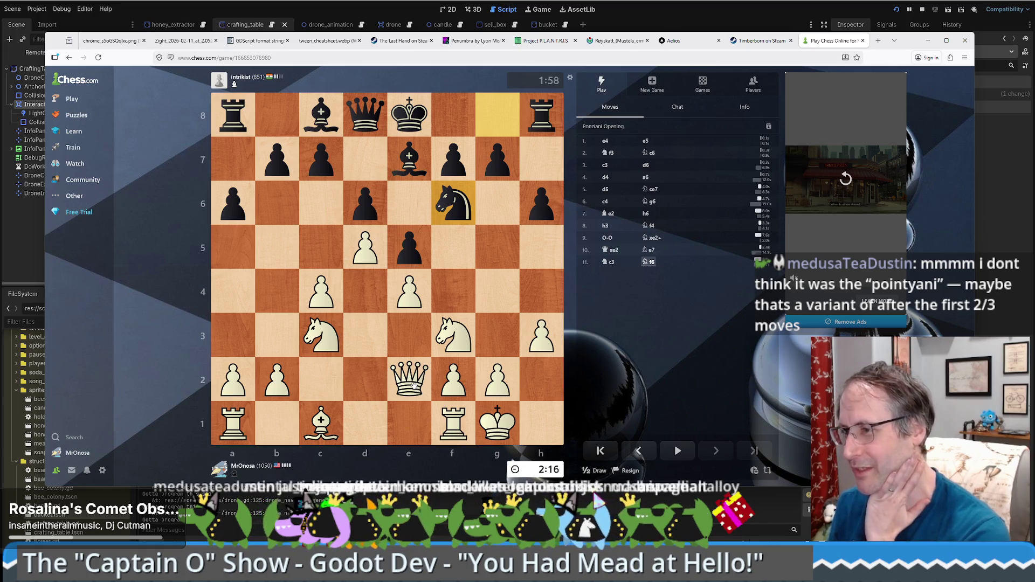
Play Qe3, Ne2, Ng3, b3 and Nf5.
drag(414, 385, 416, 348)
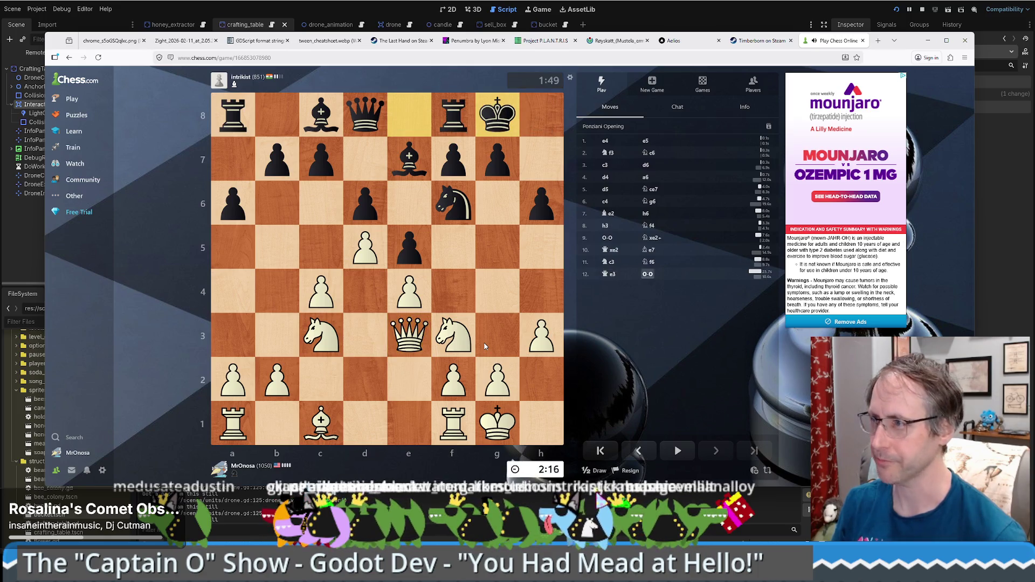
mouse_move(332, 348)
mouse_down()
mouse_move(409, 372)
mouse_move(429, 367)
mouse_up()
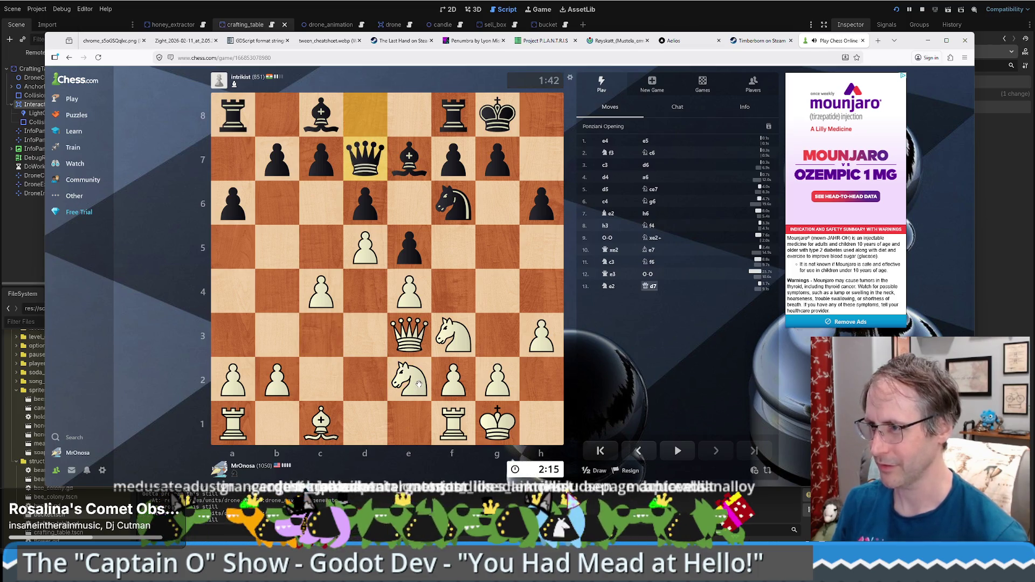
drag(426, 379, 498, 343)
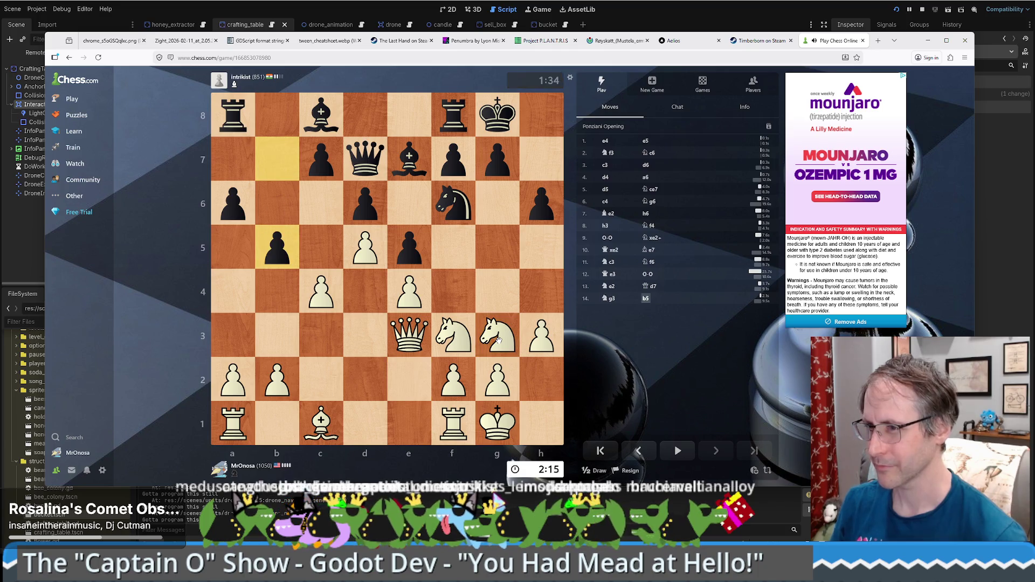
mouse_move(277, 380)
mouse_down()
mouse_move(277, 335)
mouse_move(324, 289)
mouse_move(339, 289)
mouse_up()
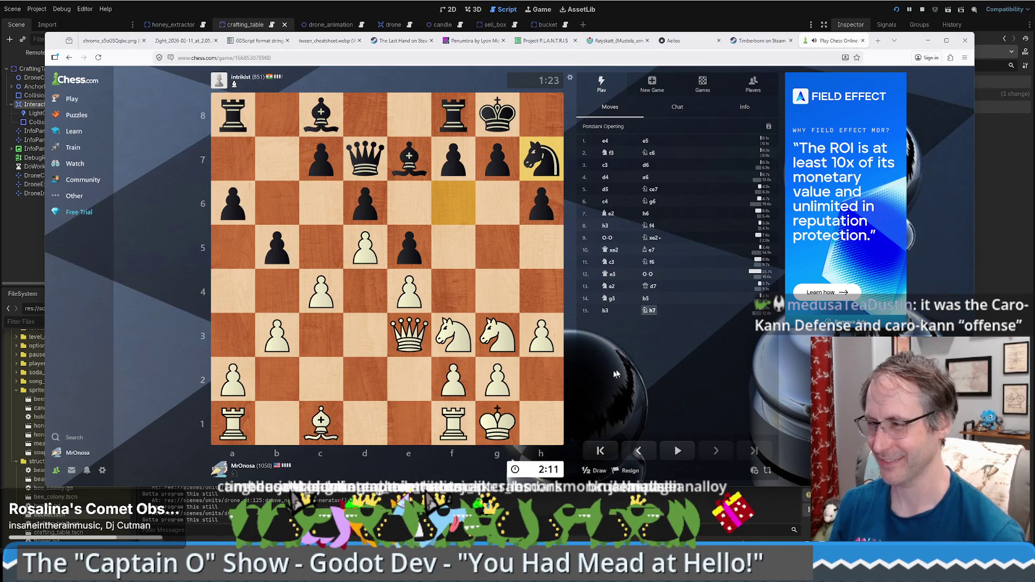
mouse_move(498, 349)
mouse_down()
mouse_move(423, 239)
mouse_move(450, 241)
mouse_up()
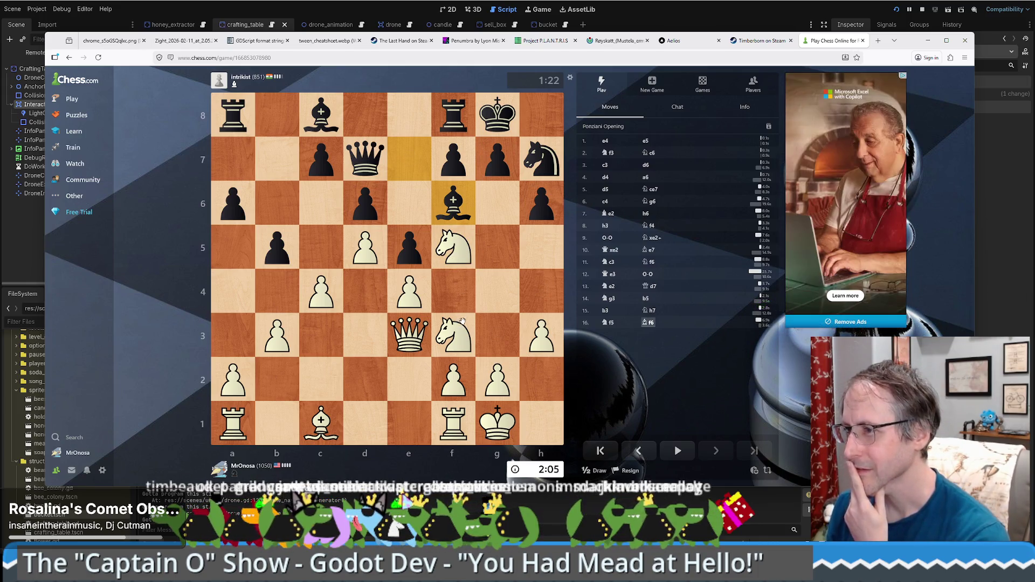
Move the f3 knight to h4, recapture on h4 with the f5 knight, then Qg3.
click(453, 335)
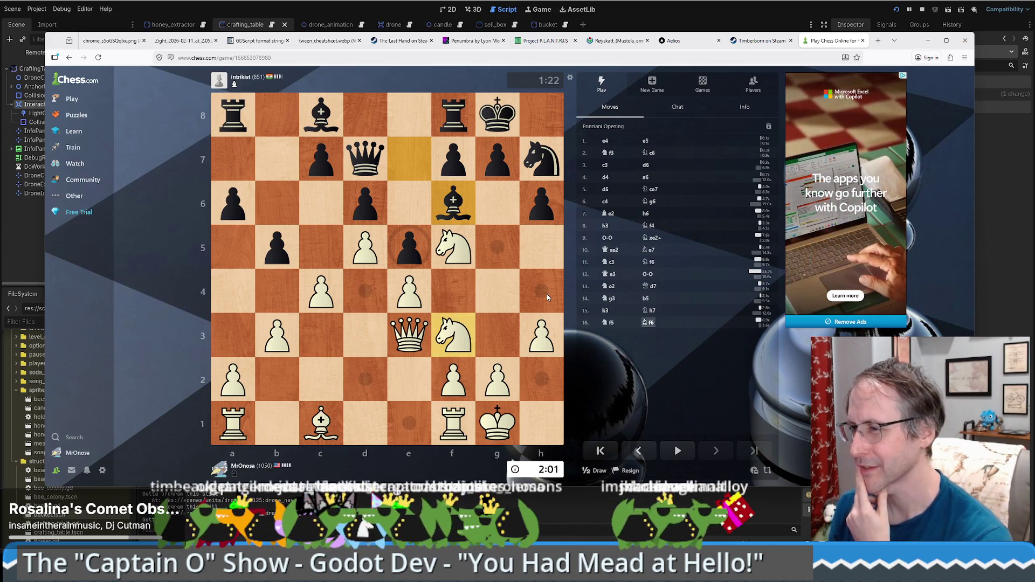
click(546, 293)
drag(452, 247, 543, 291)
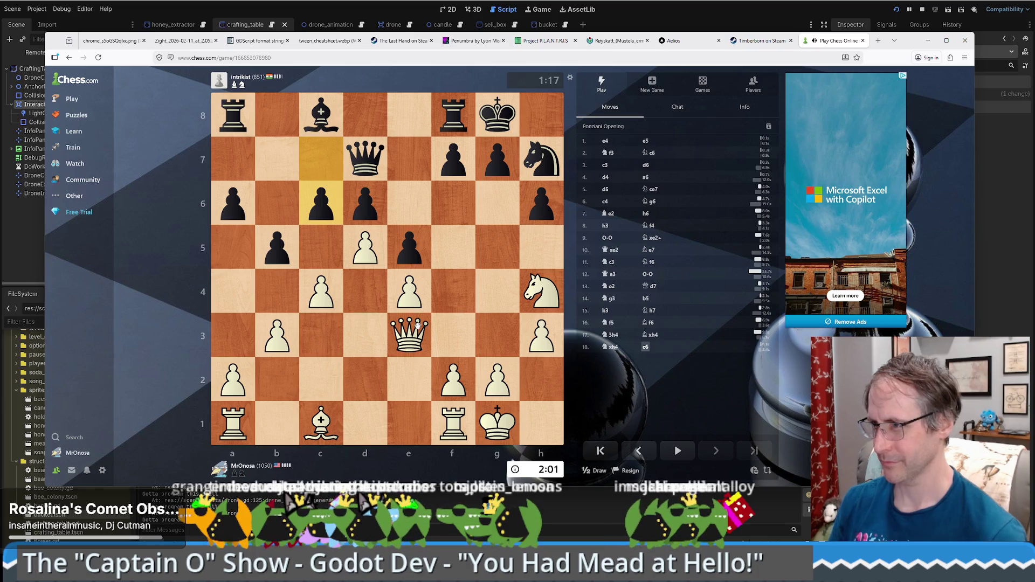
drag(416, 332, 496, 334)
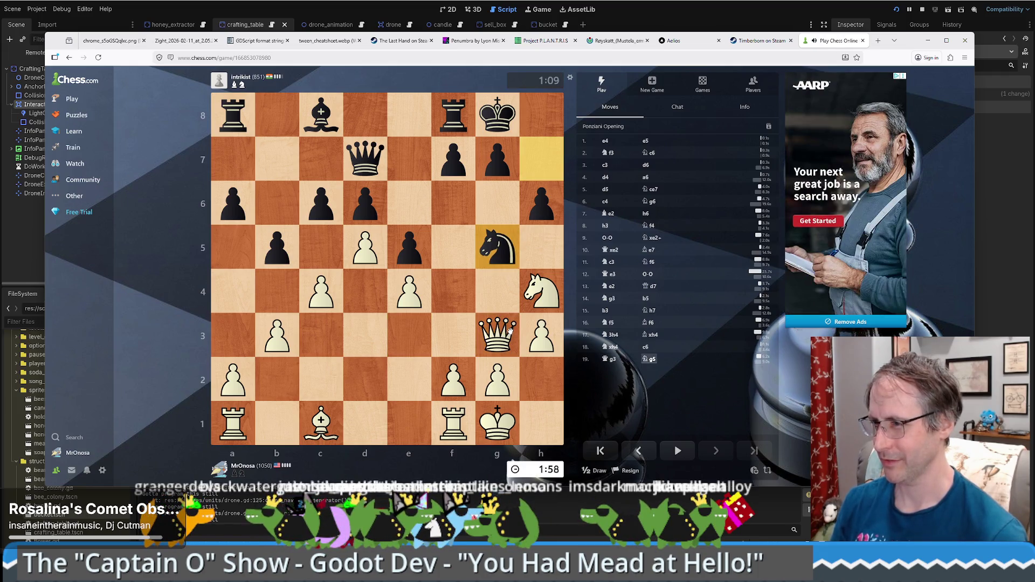
Play Bxg5, Qxg5, Qh5 and Ng6, then premove the queen to g6.
drag(321, 423, 505, 246)
mouse_move(504, 343)
mouse_down()
mouse_move(503, 237)
mouse_move(497, 249)
mouse_up()
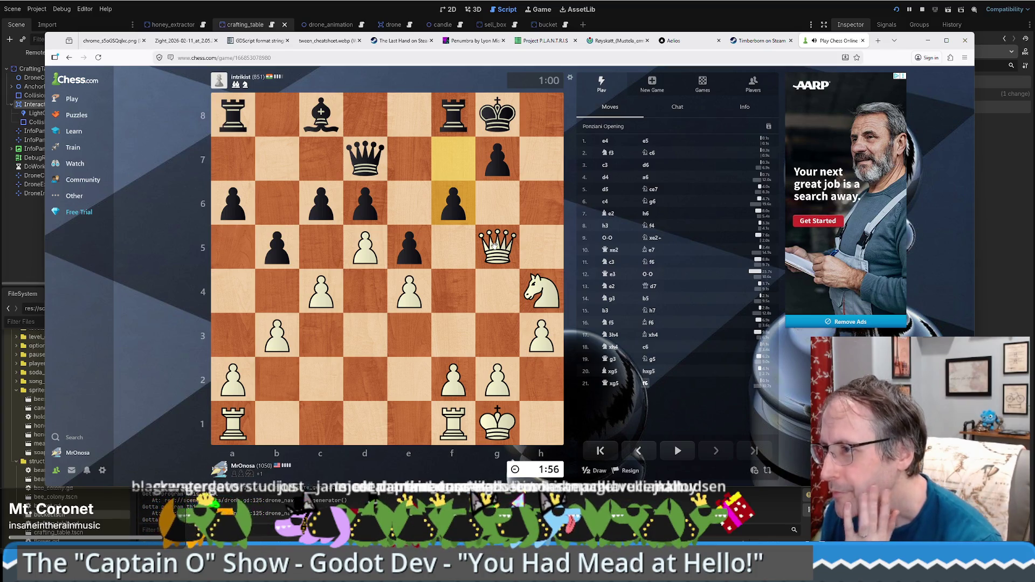
drag(495, 254, 546, 250)
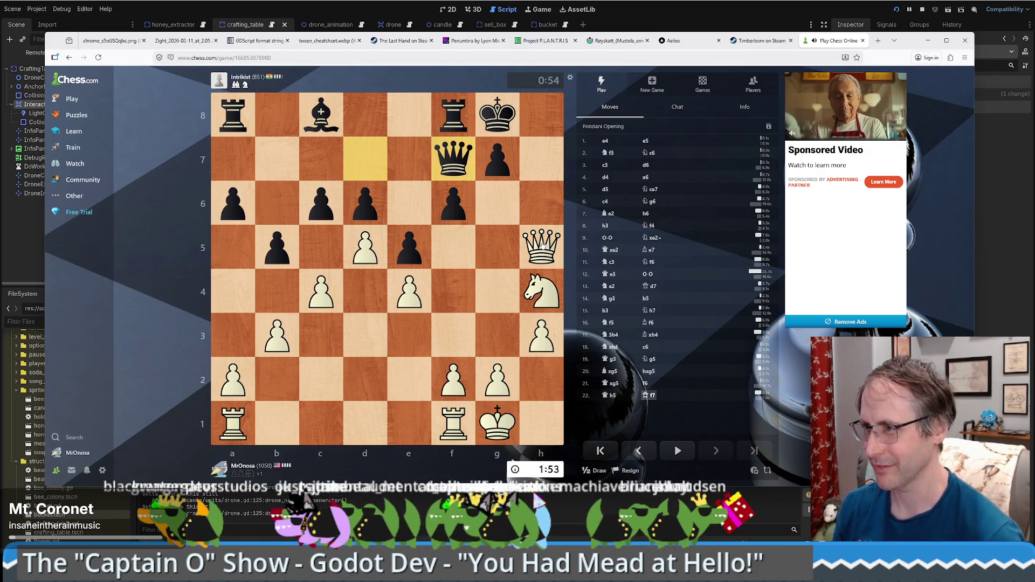
drag(542, 291, 497, 207)
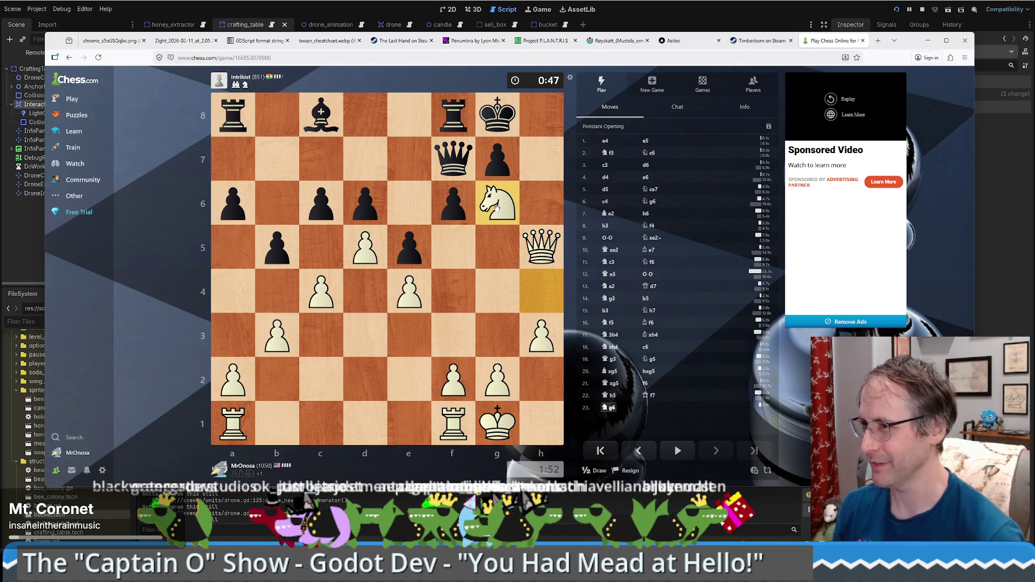
mouse_move(545, 253)
mouse_down()
mouse_move(497, 199)
mouse_move(503, 211)
mouse_up()
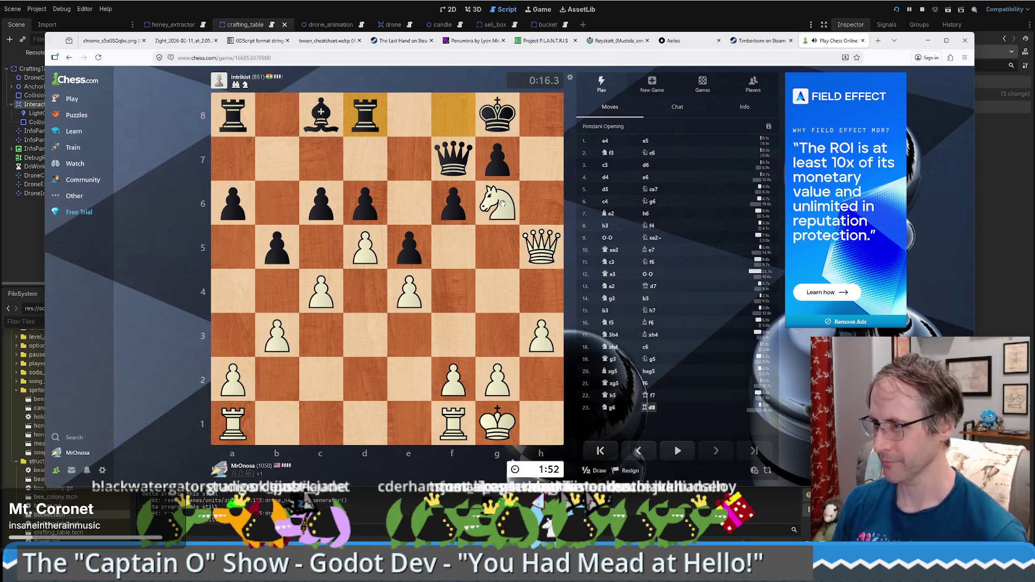
Mate with Qh8, close the You Won! summary, and switch back to the Godot editor.
drag(541, 248, 541, 123)
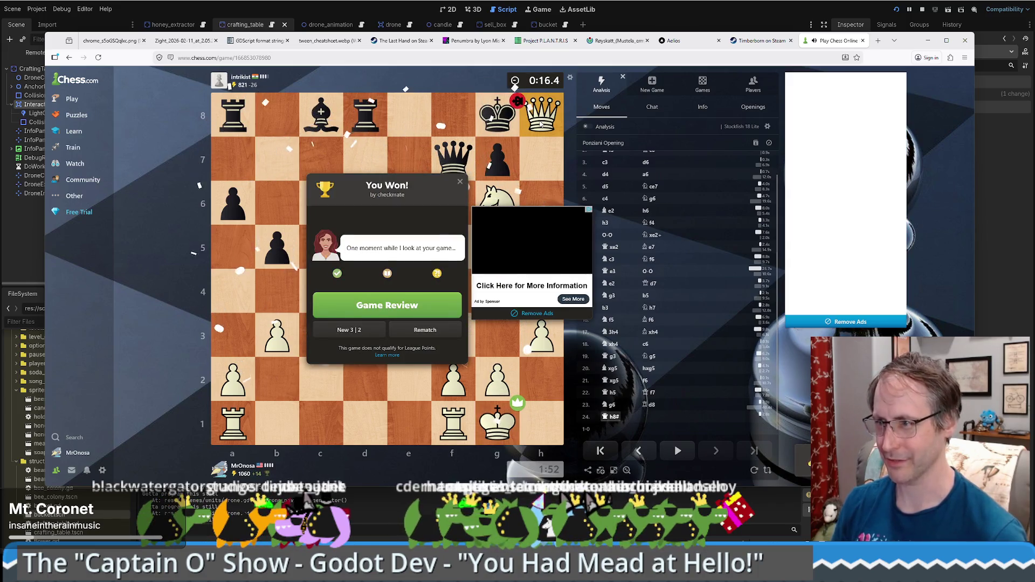
click(437, 366)
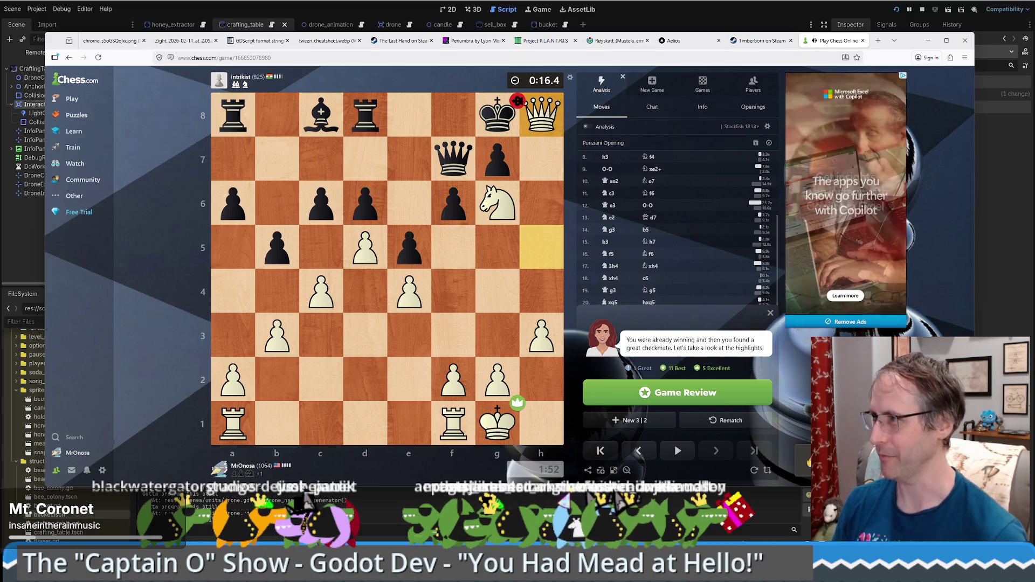
key(alt+Tab)
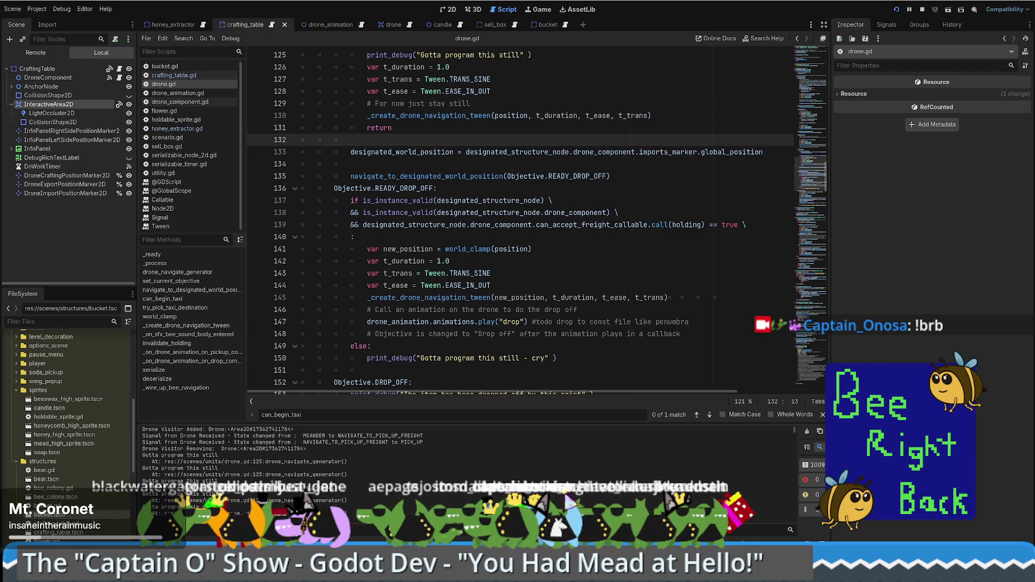
Restart the running beekeeping game from its menu by returning to the title screen.
key(alt+Tab)
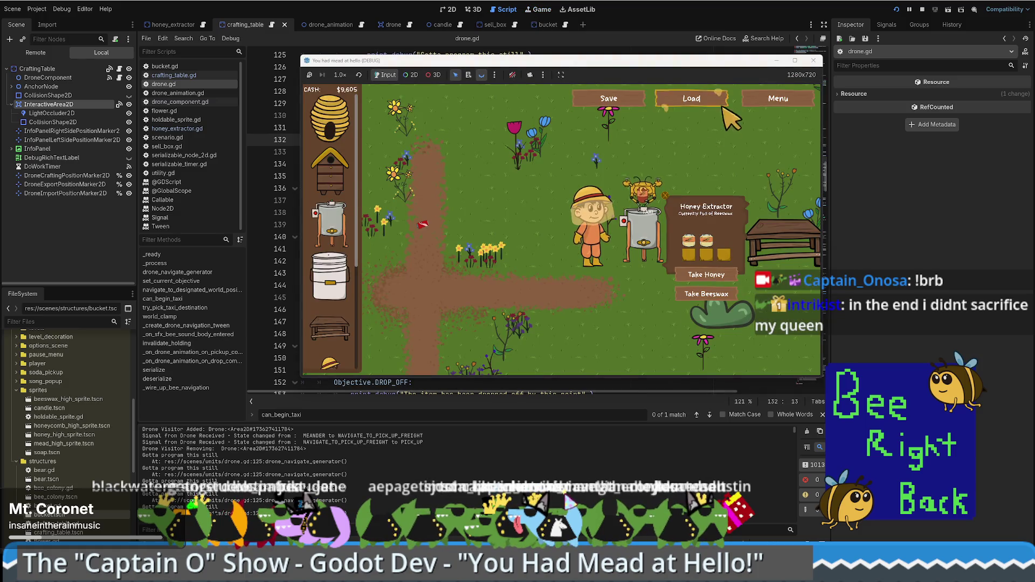
click(778, 99)
click(758, 356)
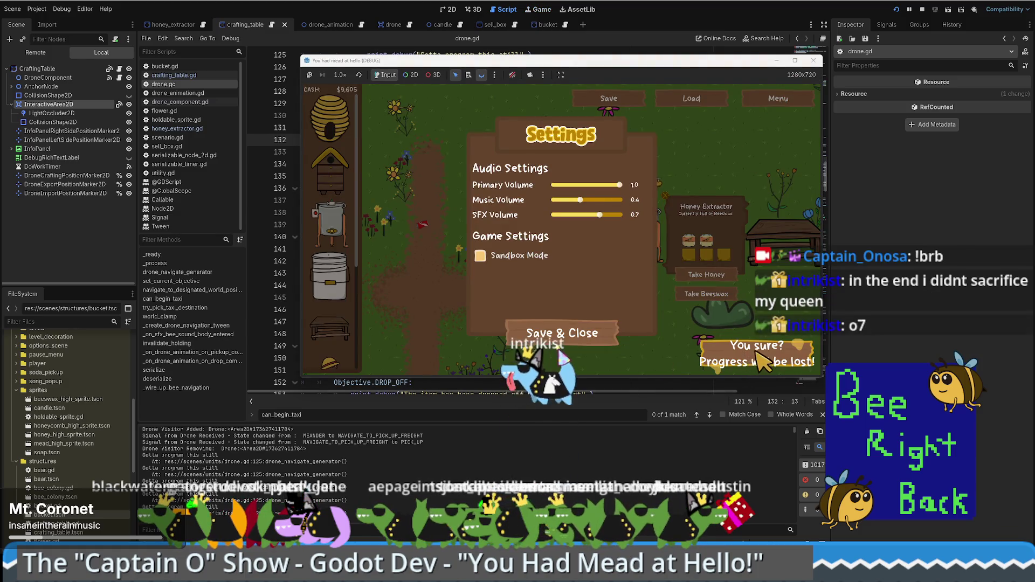
click(758, 356)
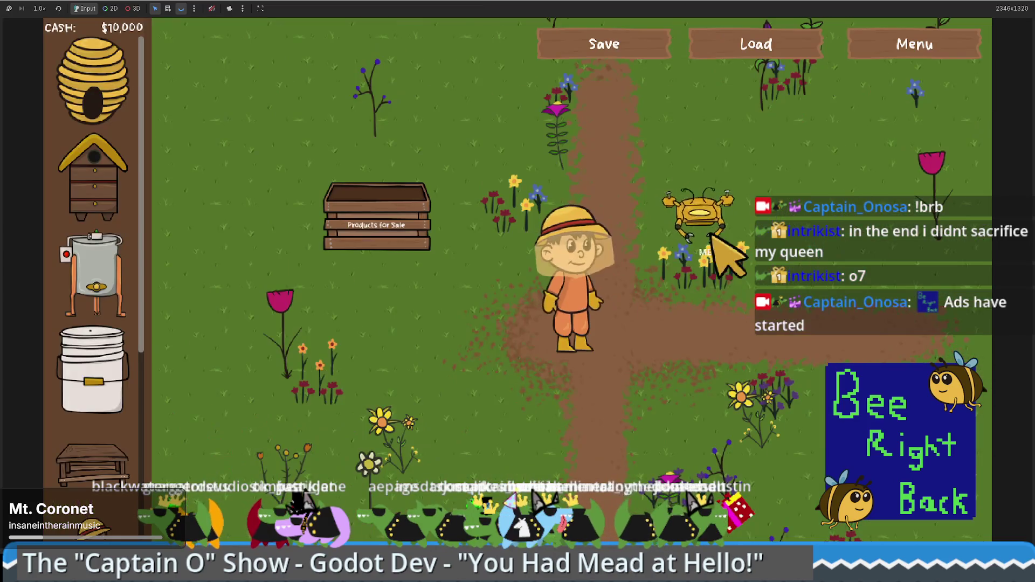
Buy and place a crafting table and a Honey Extractor, leaving $9,000 cash.
click(91, 464)
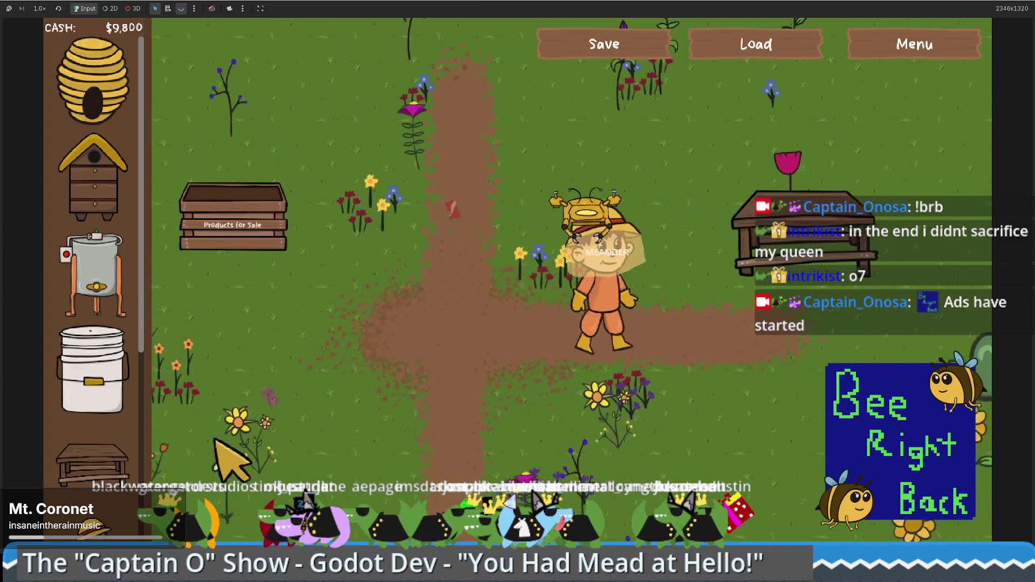
click(91, 275)
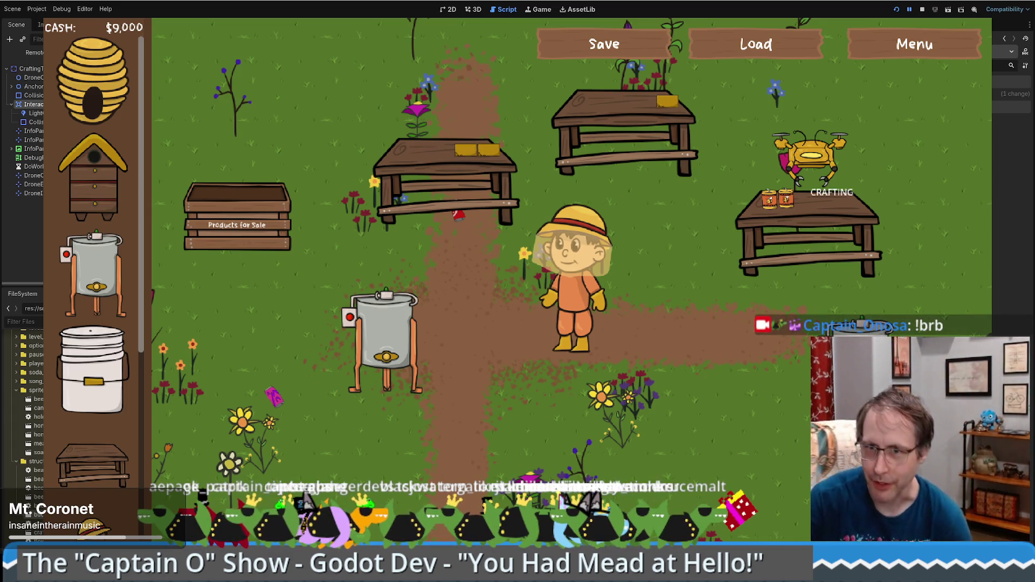
click(535, 334)
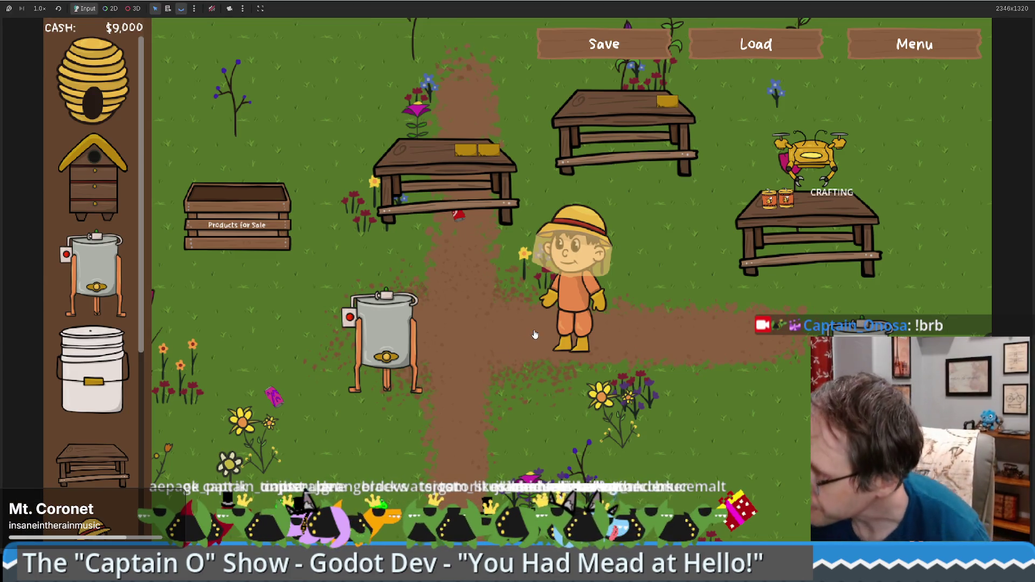
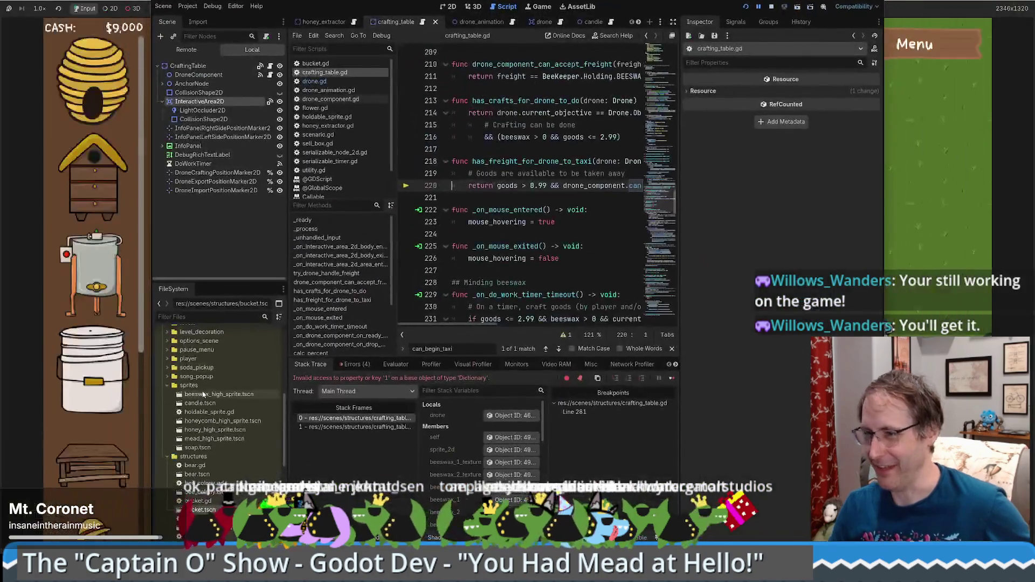
Maximize the editor and select crafting_options_dictionary on the failing line 220 of crafting_table.gd.
double_click(863, 2)
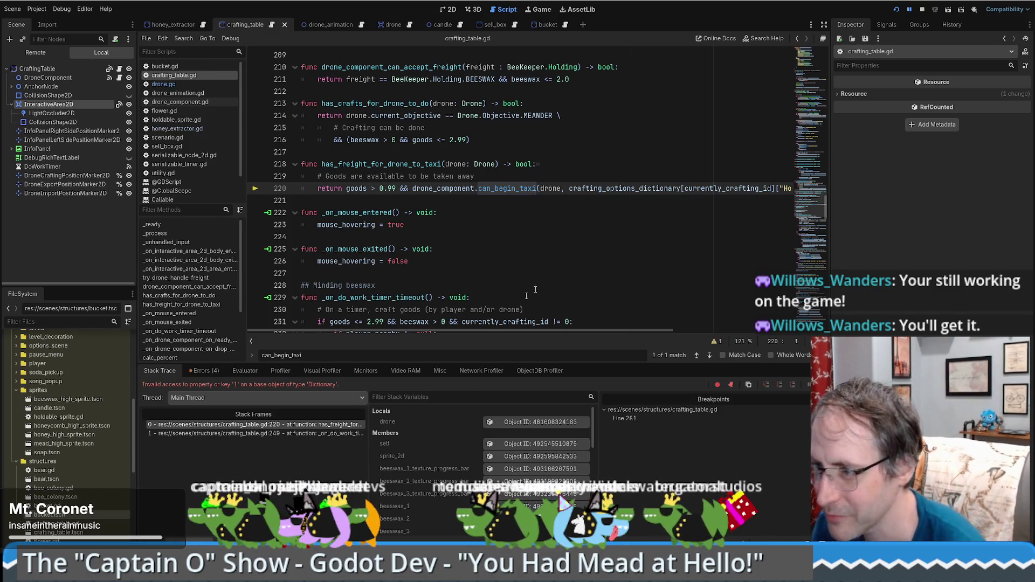
click(299, 434)
click(300, 425)
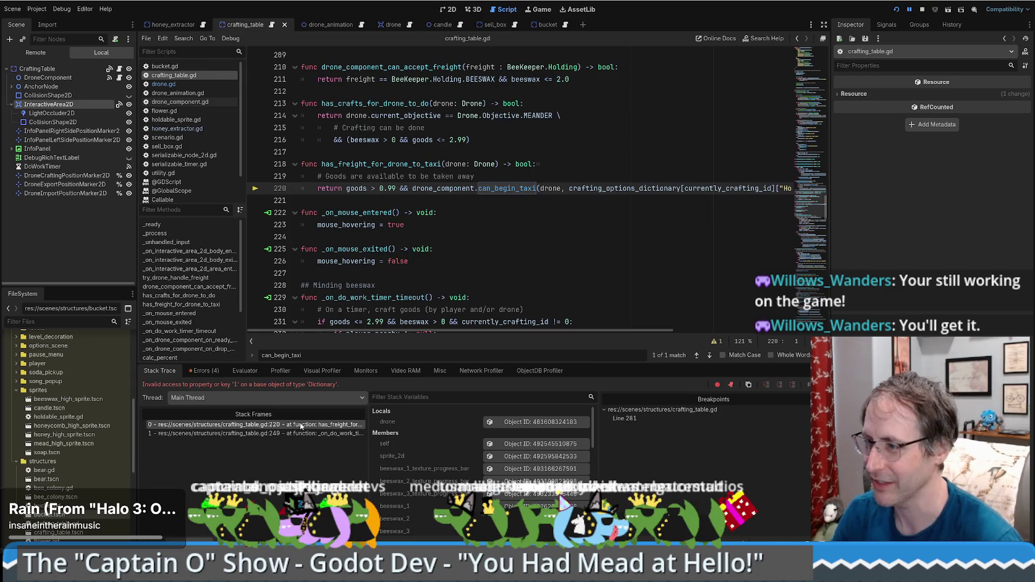
drag(606, 331, 681, 328)
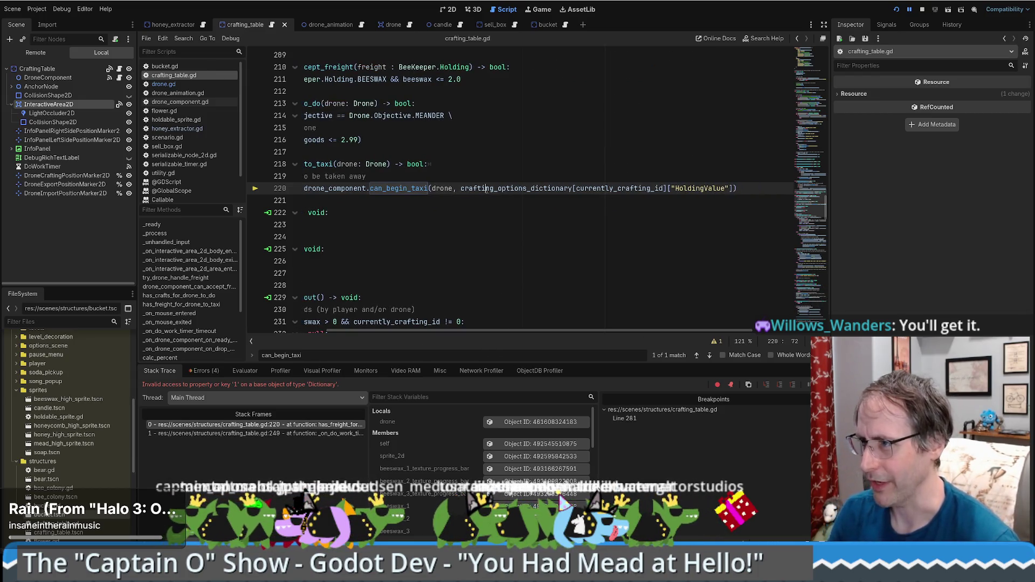
double_click(517, 188)
scroll(532, 458, down, 5)
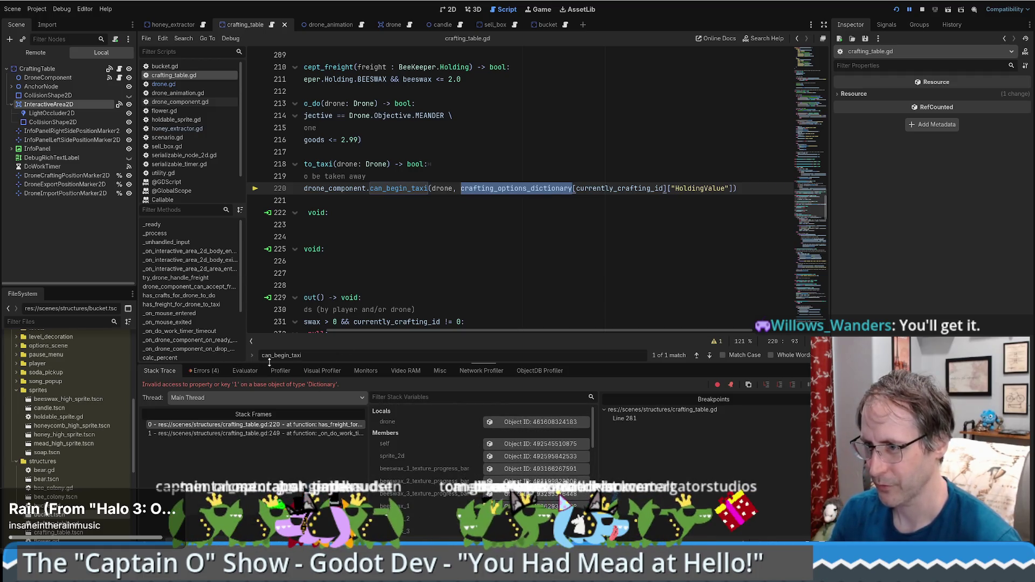
click(260, 371)
Evaluate crafting_options_dictionary, showing a size-2 dictionary of Candle and Soap.
click(183, 386)
text(crafting_options_dictionary)
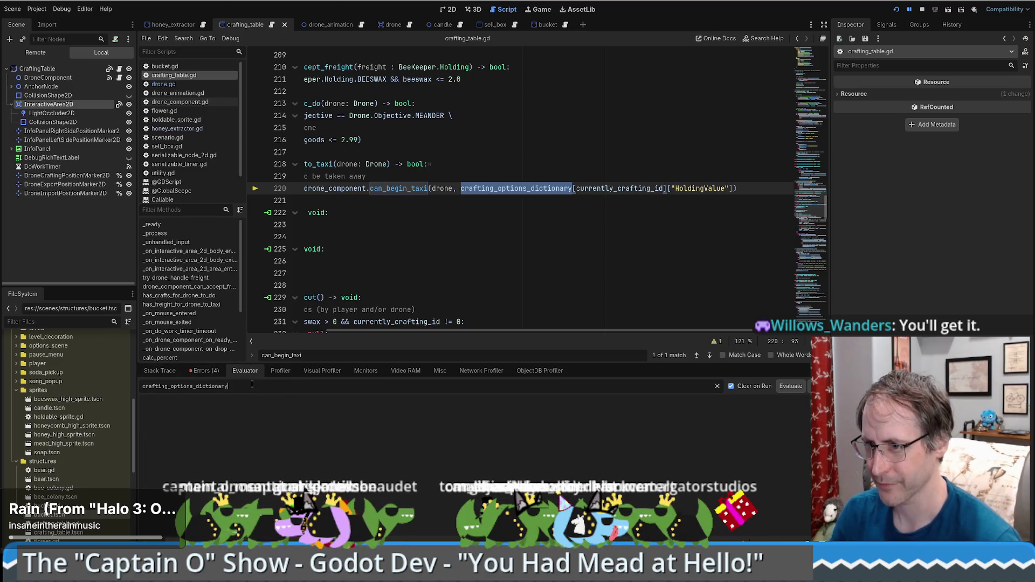
click(790, 386)
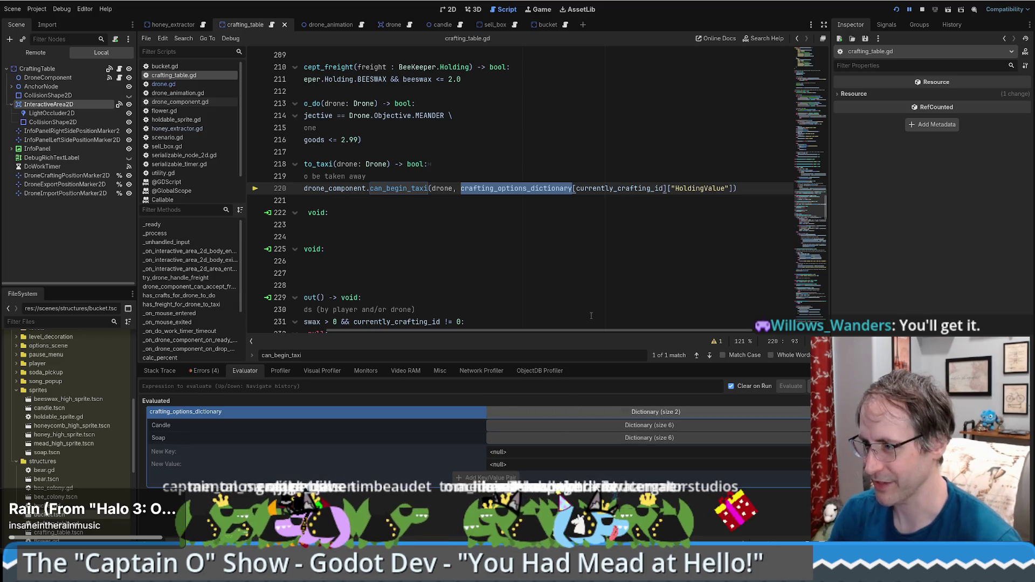
Evaluate currently_crafting_id from line 220, which returns 1.
click(151, 370)
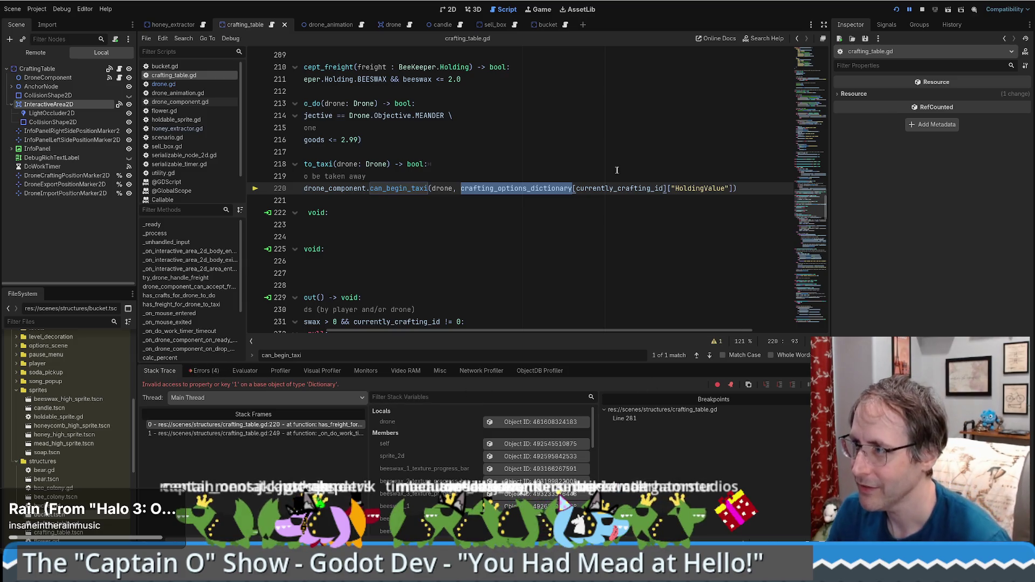
key(ctrl+Right)
key(ctrl+shift+Right)
key(ctrl+c)
click(203, 371)
click(245, 370)
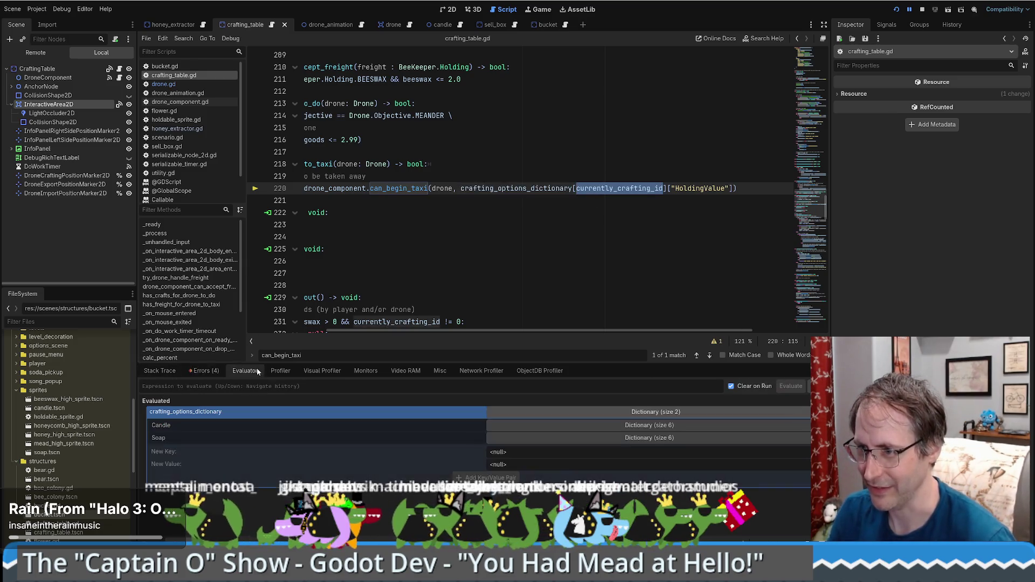
click(305, 387)
key(ctrl+v)
click(782, 387)
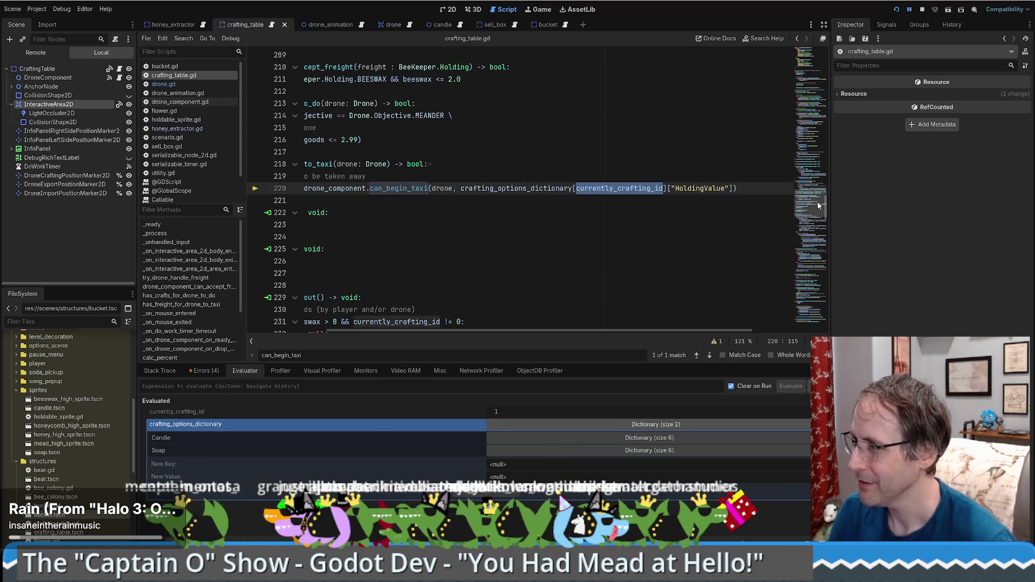
drag(812, 204, 812, 52)
scroll(540, 243, down, 8)
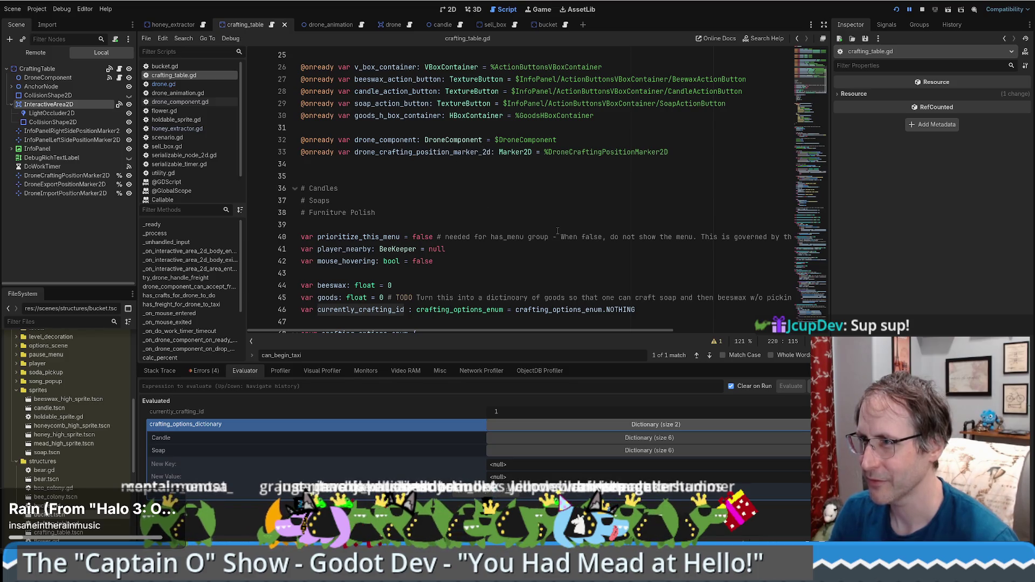
Glance at the running game, then inspect the CANDLE enum and the Candle entry's Id line.
scroll(558, 230, down, 7)
click(541, 10)
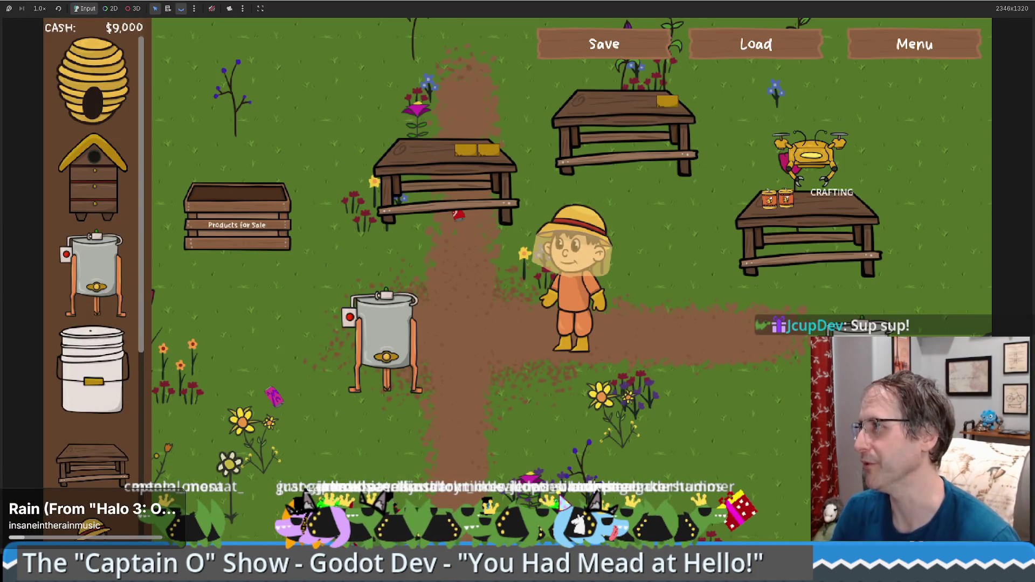
click(507, 9)
scroll(564, 211, up, 6)
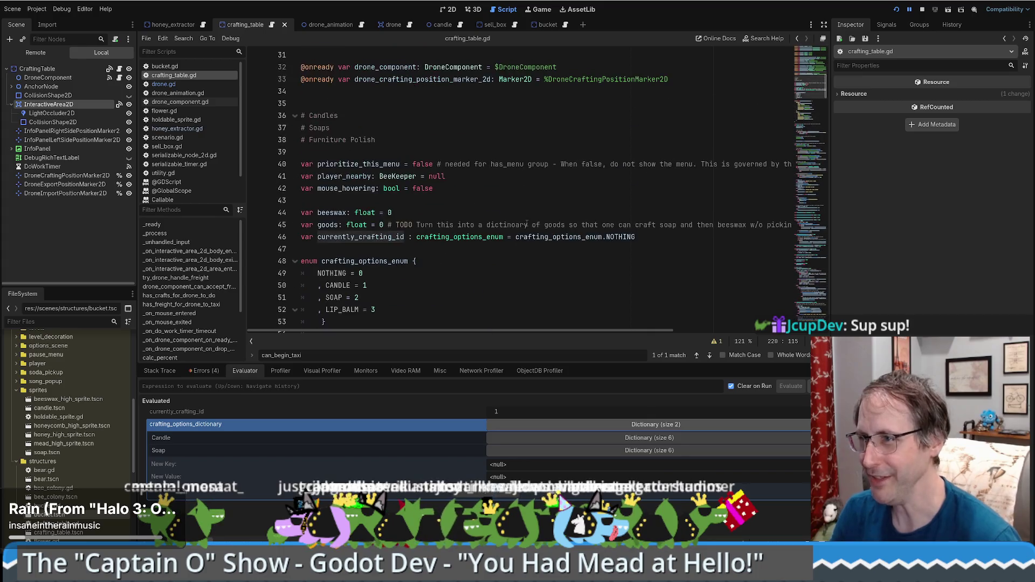
click(338, 286)
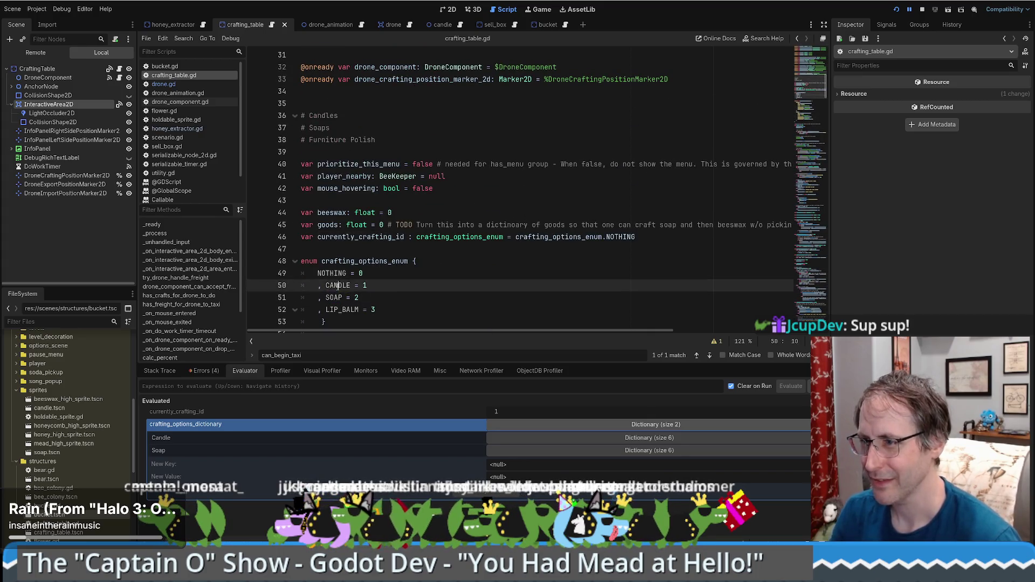
scroll(453, 283, down, 7)
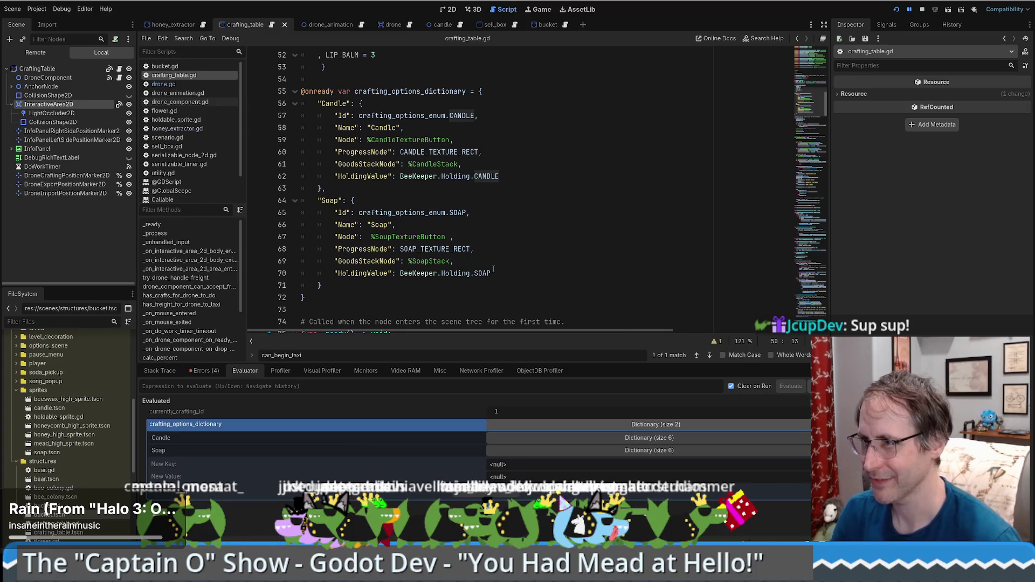
drag(334, 116, 549, 112)
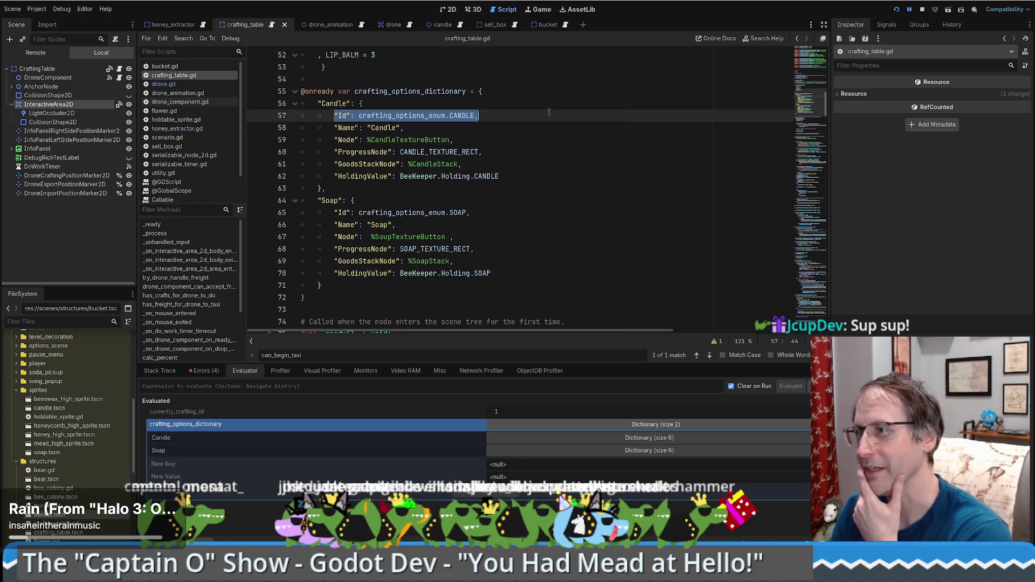
scroll(546, 118, down, 8)
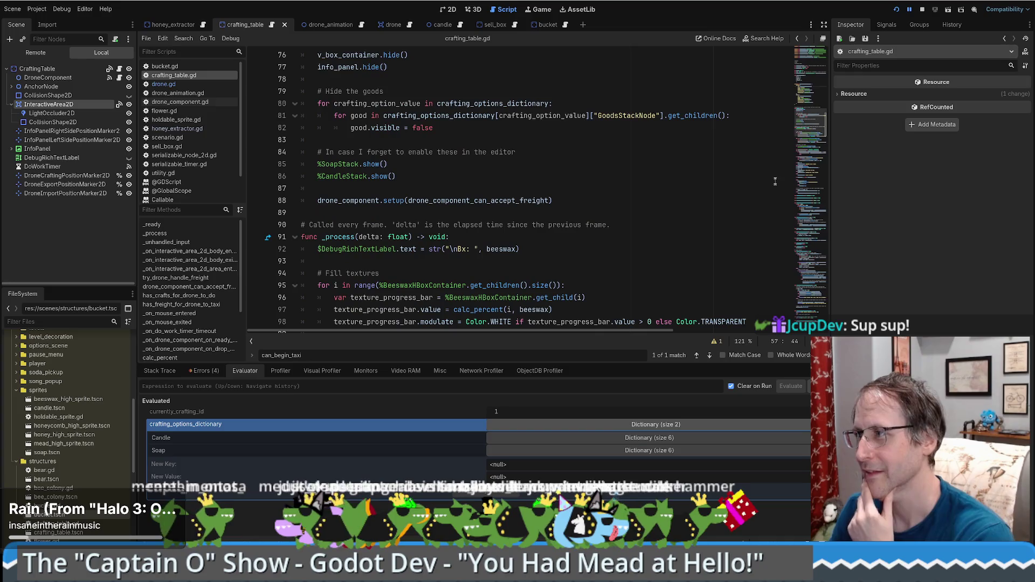
scroll(701, 263, up, 5)
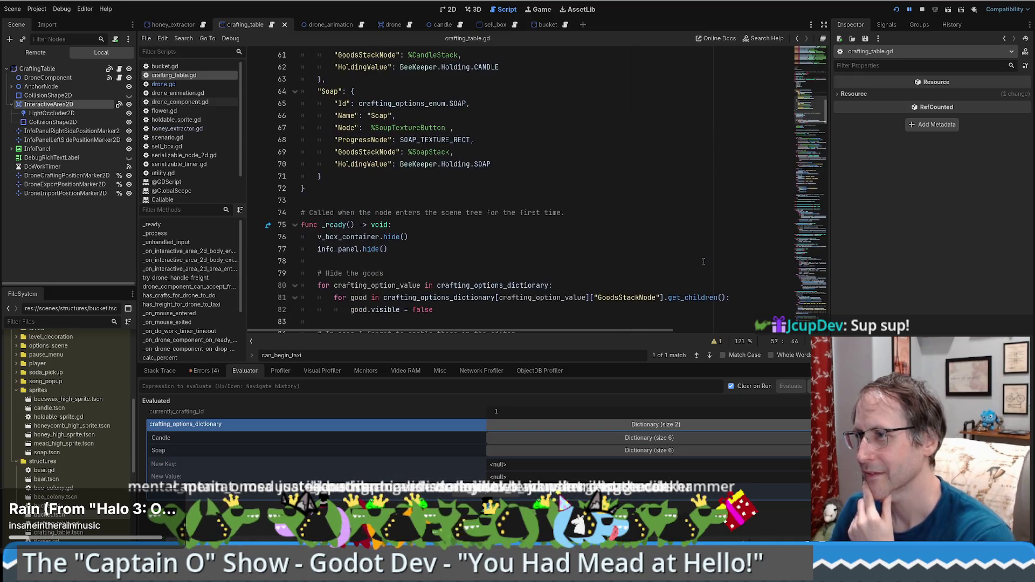
Search for crafting_options_dictionary uses and copy the lookup loop on lines 110–112.
double_click(439, 297)
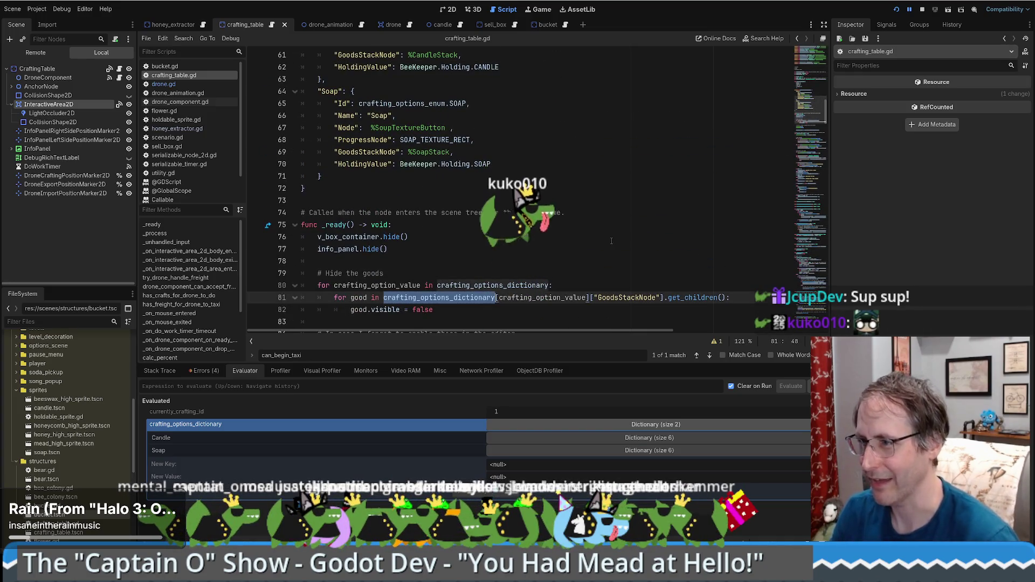
scroll(599, 253, down, 3)
key(ctrl+f)
key(Return)
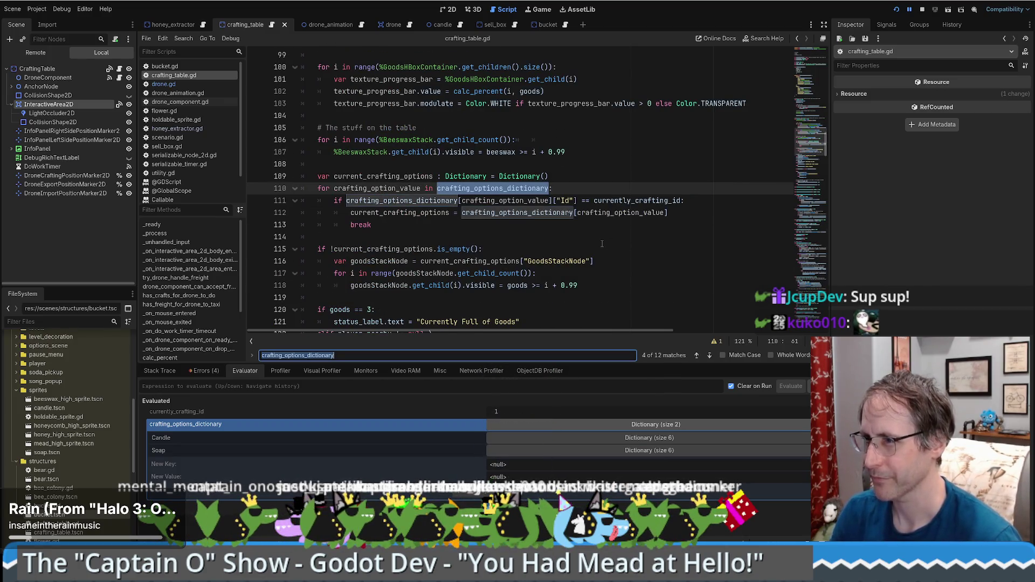
scroll(603, 244, up, 1)
click(451, 264)
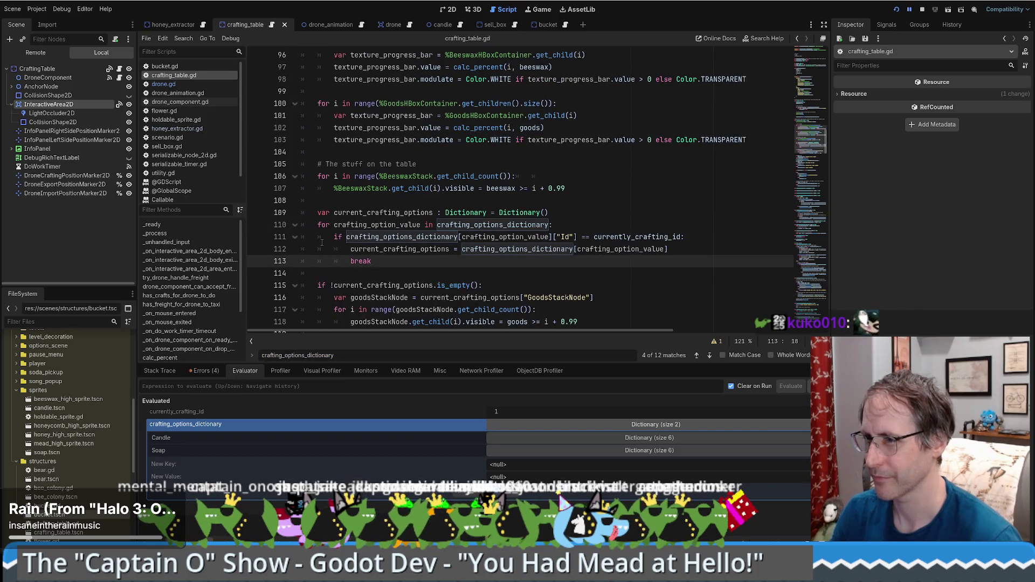
drag(318, 226, 630, 250)
key(ctrl+c)
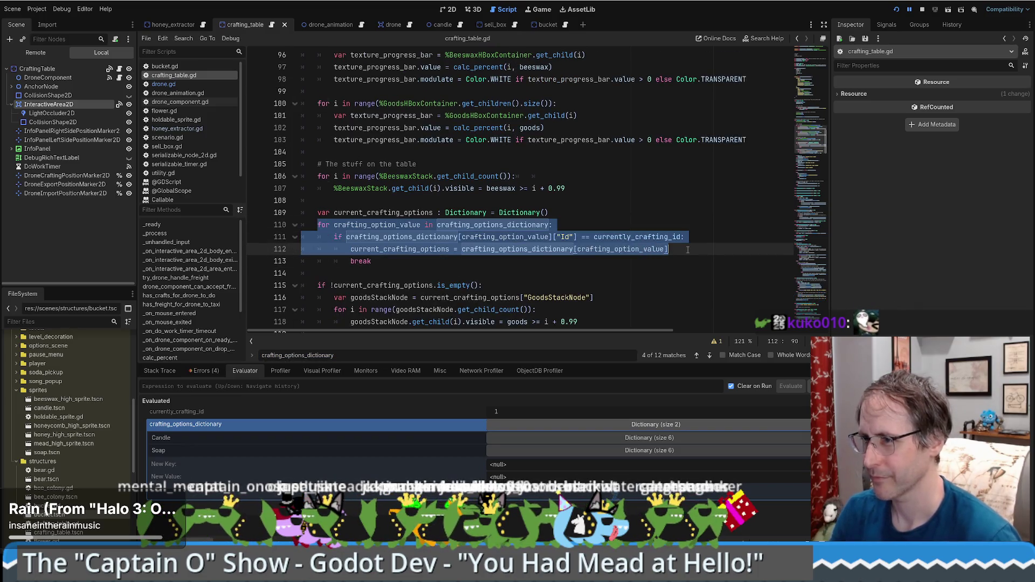
scroll(539, 216, up, 9)
Paste the lookup loop after line 219 in has_freight_for_drone_to_taxi.
click(204, 370)
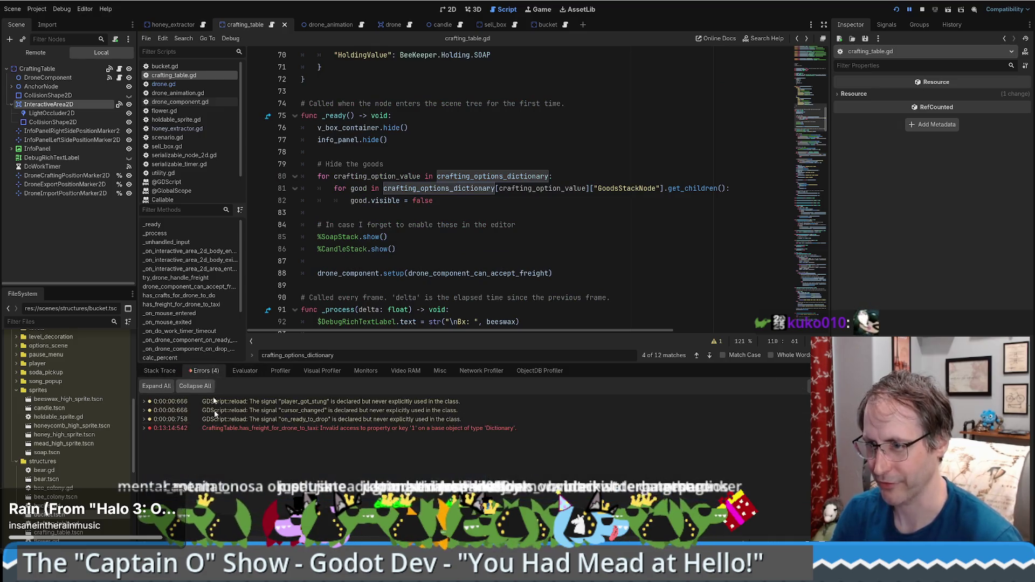
click(160, 371)
click(236, 424)
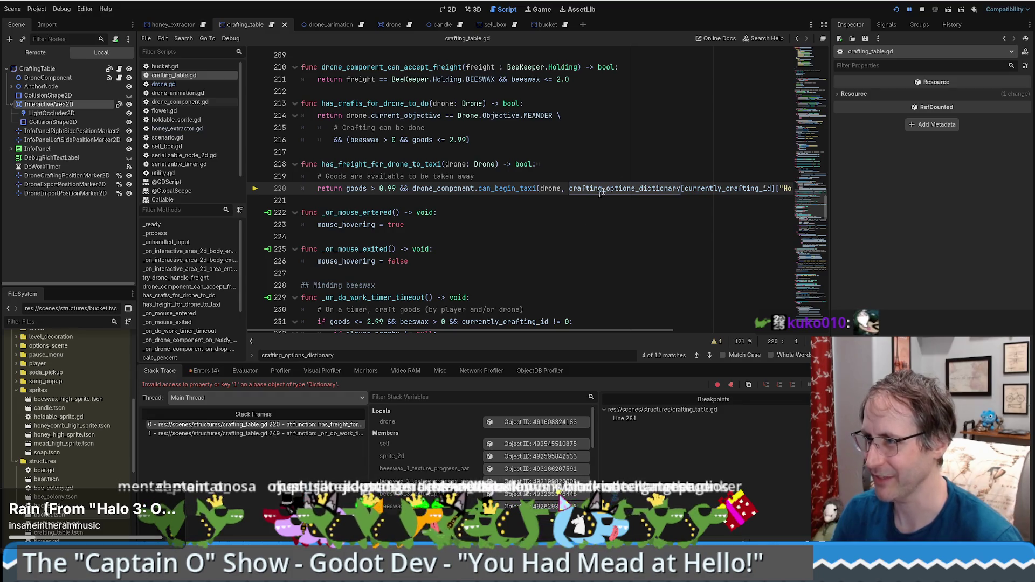
click(573, 173)
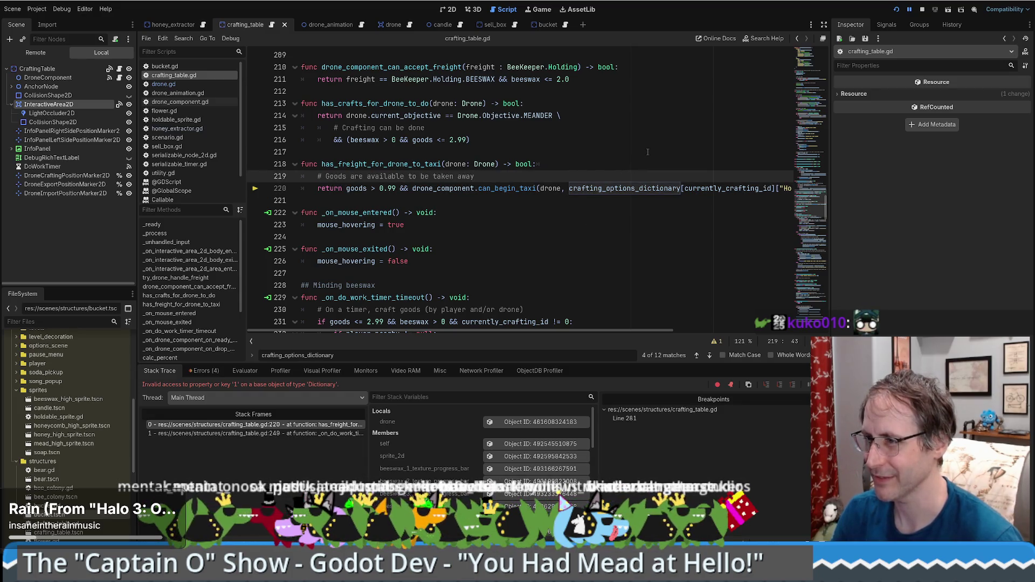
key(ctrl+v)
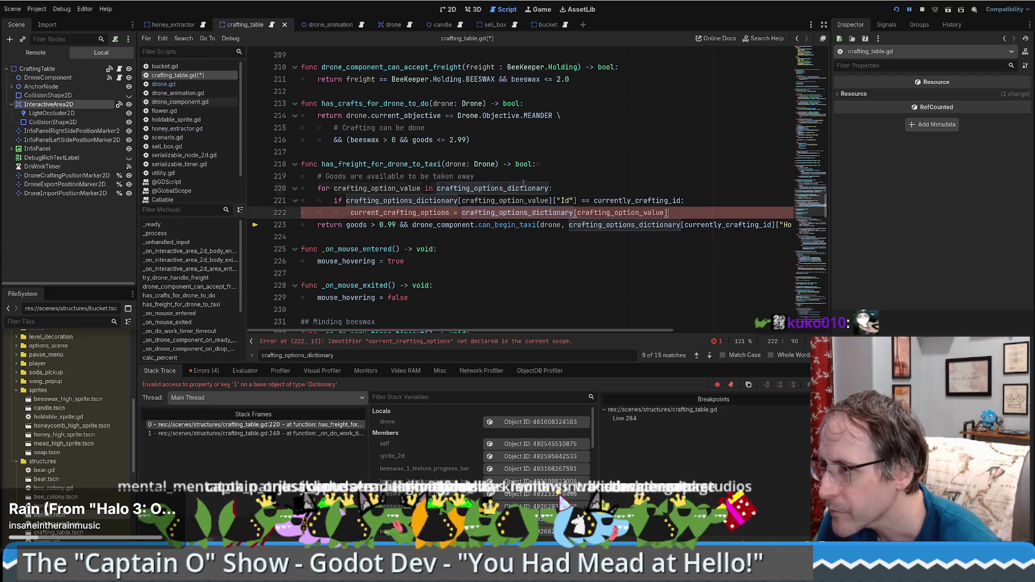
Declare a holdingValue variable defaulting to BeeKeeper.Holding.NOTHING below line 219.
click(578, 176)
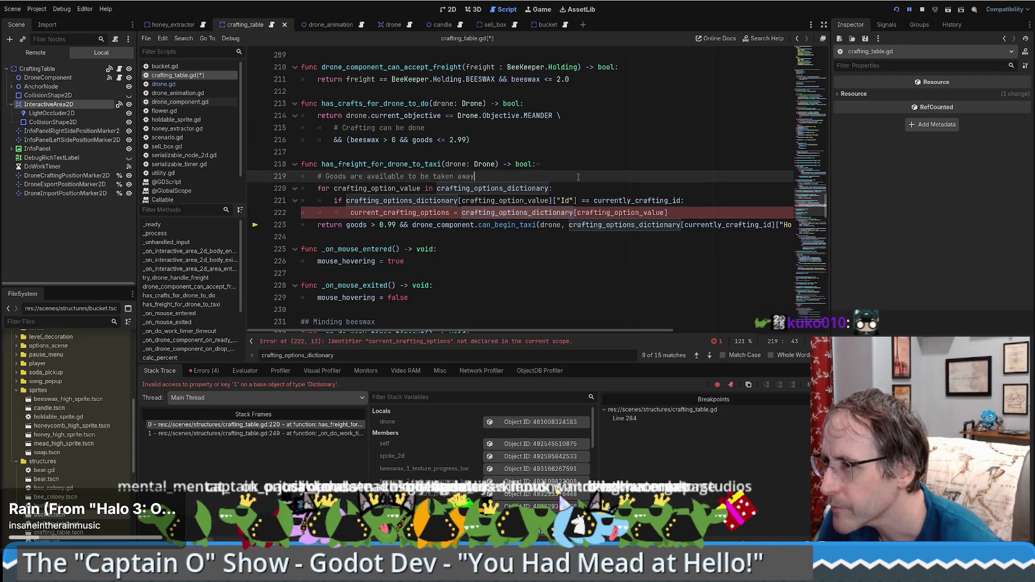
key(Return)
text(var)
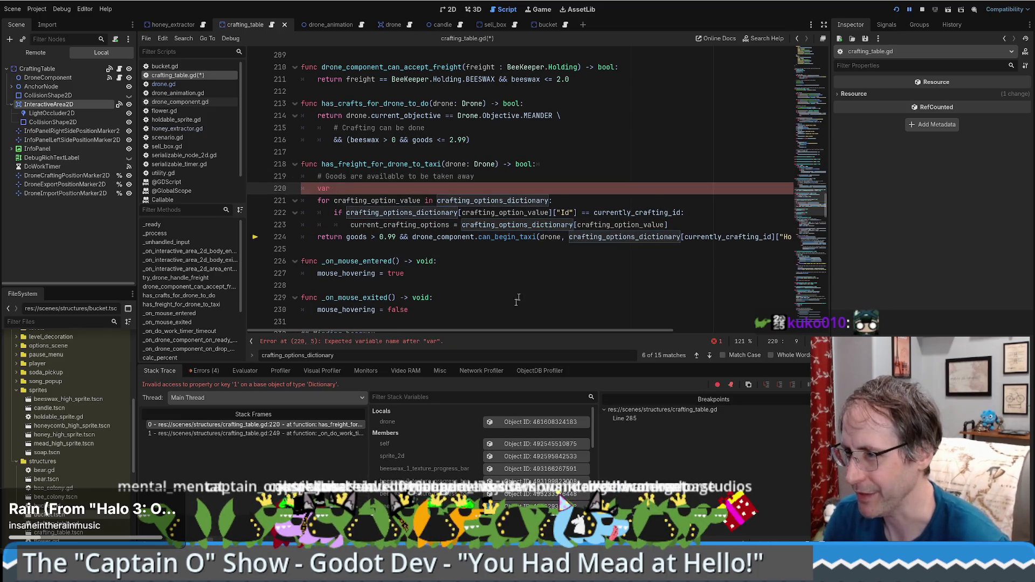
mouse_move(525, 330)
mouse_down()
mouse_move(585, 332)
mouse_move(445, 331)
mouse_up()
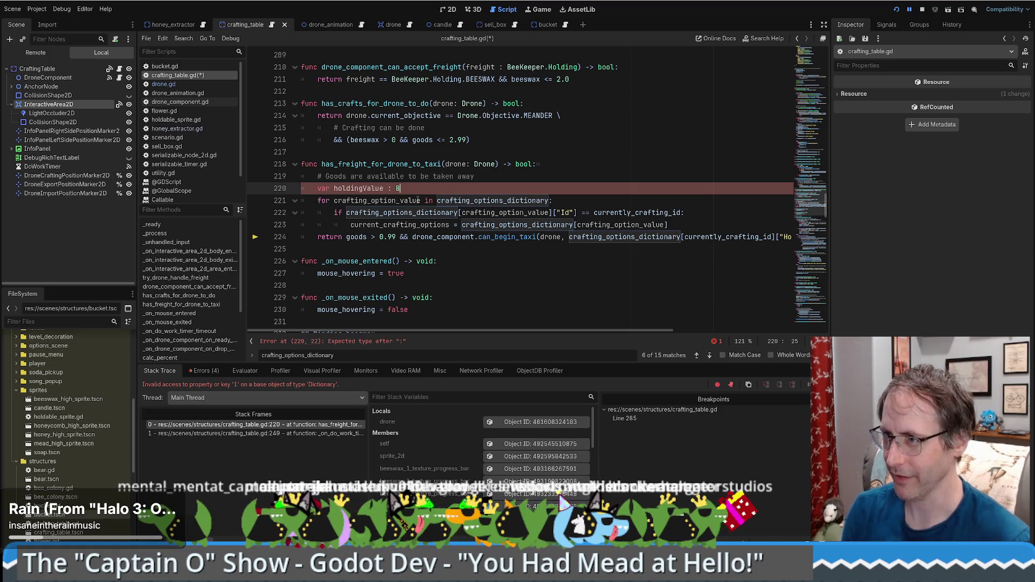
key(BackSpace)
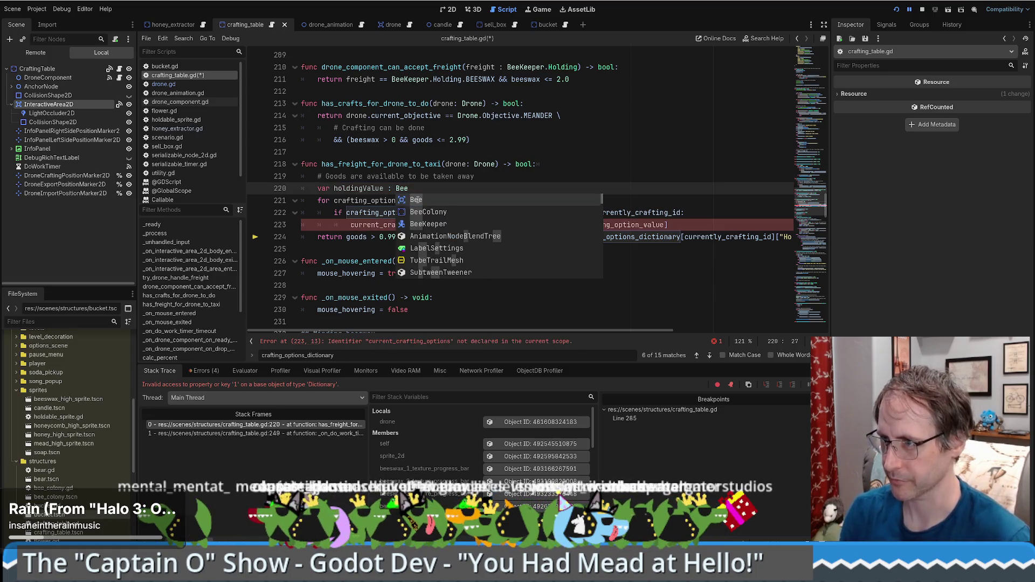
key(Down)
key(Down)
key(Return)
text(.)
key(Return)
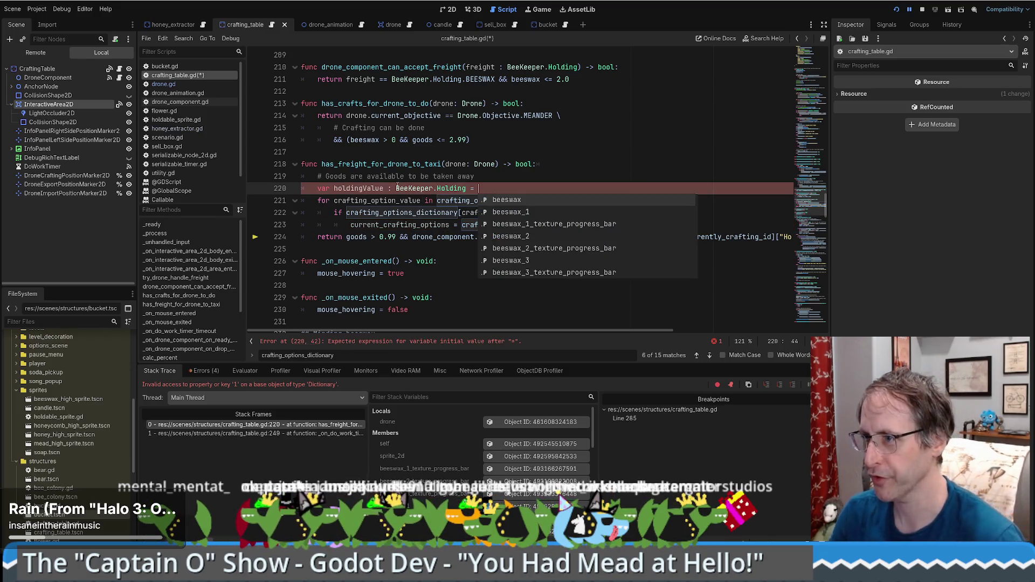
key(Escape)
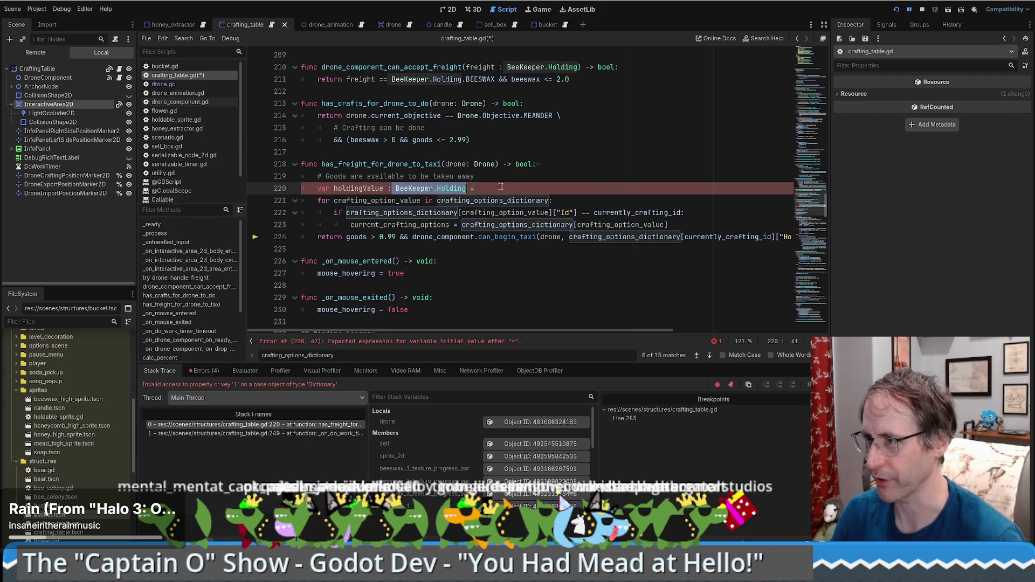
text(BeeKeeper.Holding.NOTHING)
key(Return)
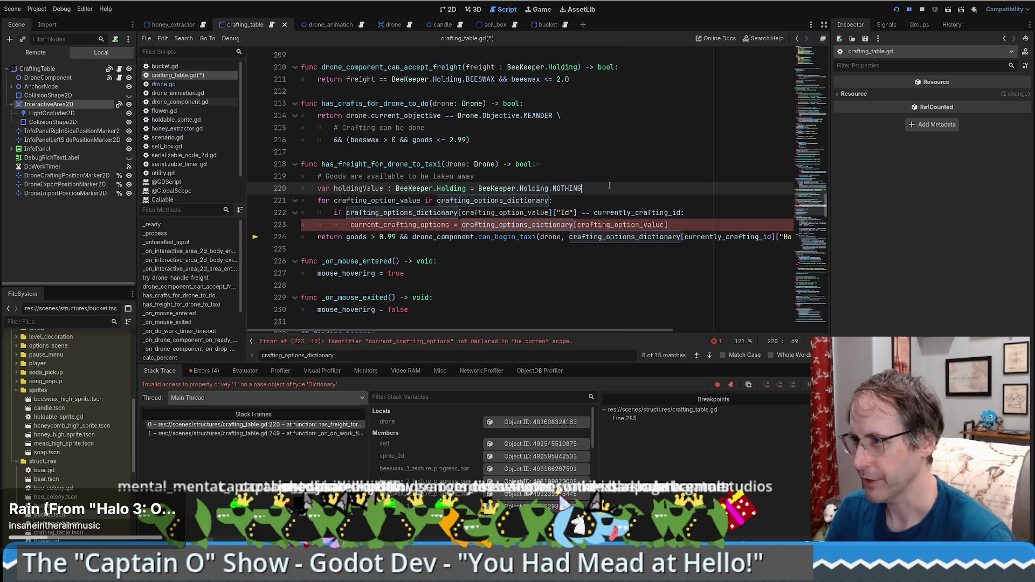
Replace current_crafting_options on line 223 with holdingValue.
double_click(375, 192)
key(ctrl+c)
mouse_move(550, 331)
mouse_down()
mouse_move(582, 331)
mouse_move(503, 319)
mouse_up()
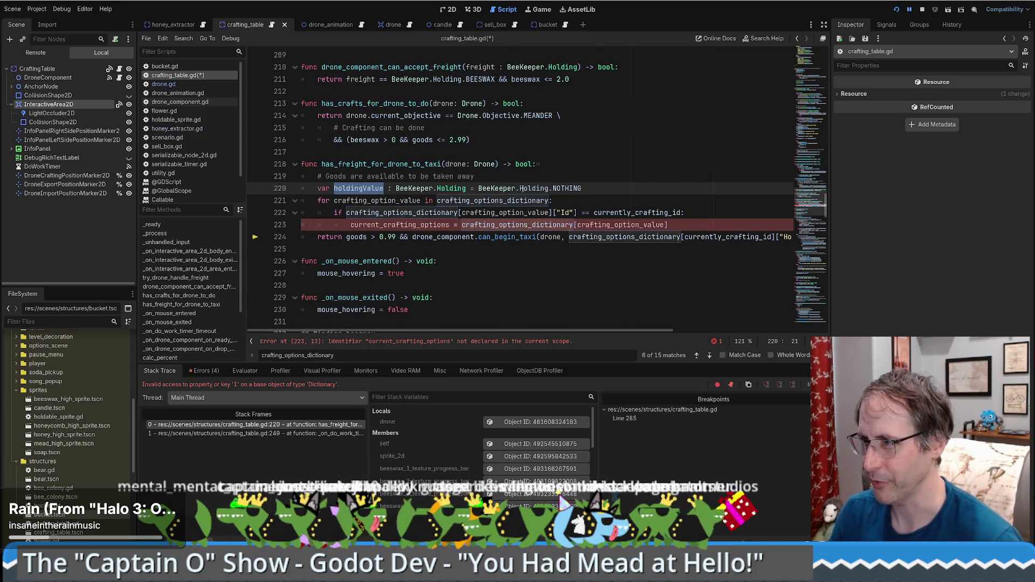
click(721, 215)
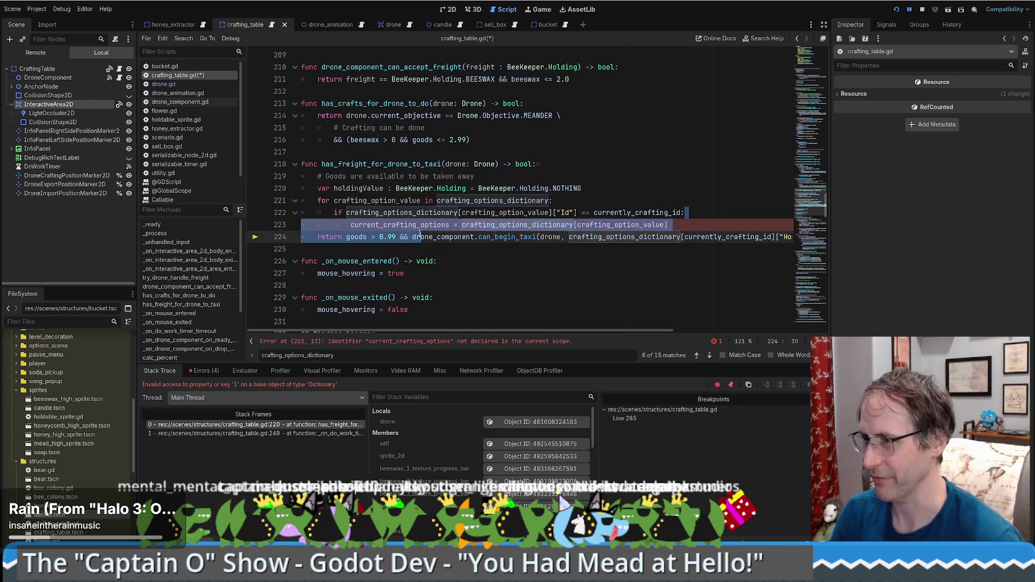
click(364, 189)
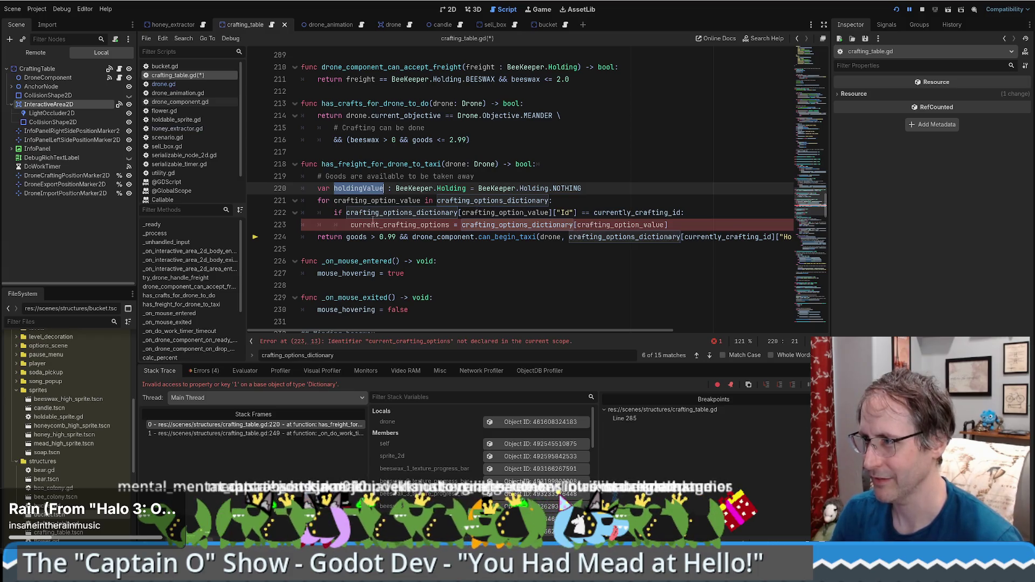
double_click(405, 225)
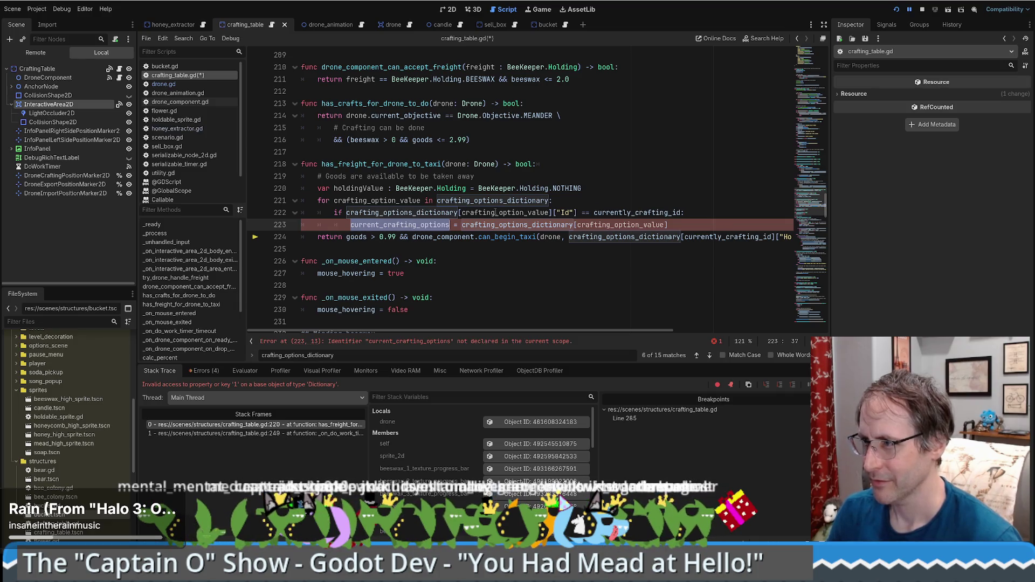
key(ctrl+v)
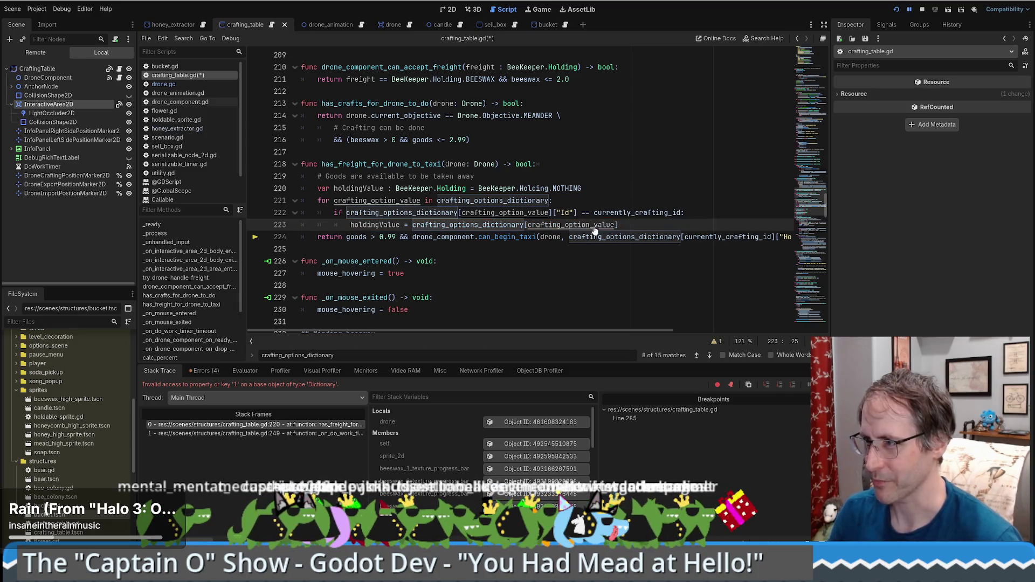
Assign the matched option's HoldingValue to holdingValue and pass holdingValue to can_begin_taxi.
click(629, 226)
drag(601, 333, 718, 332)
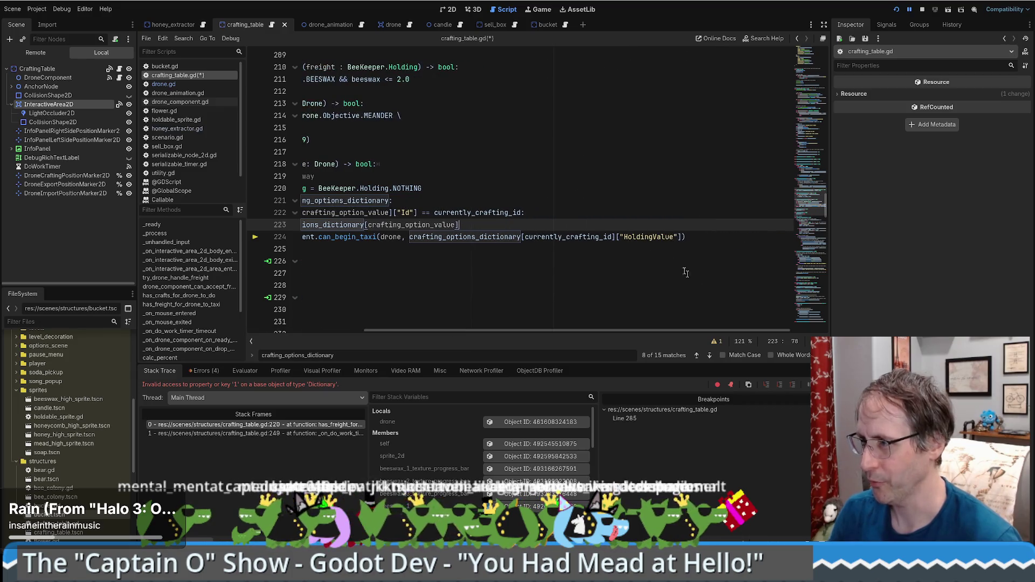
drag(616, 238, 690, 237)
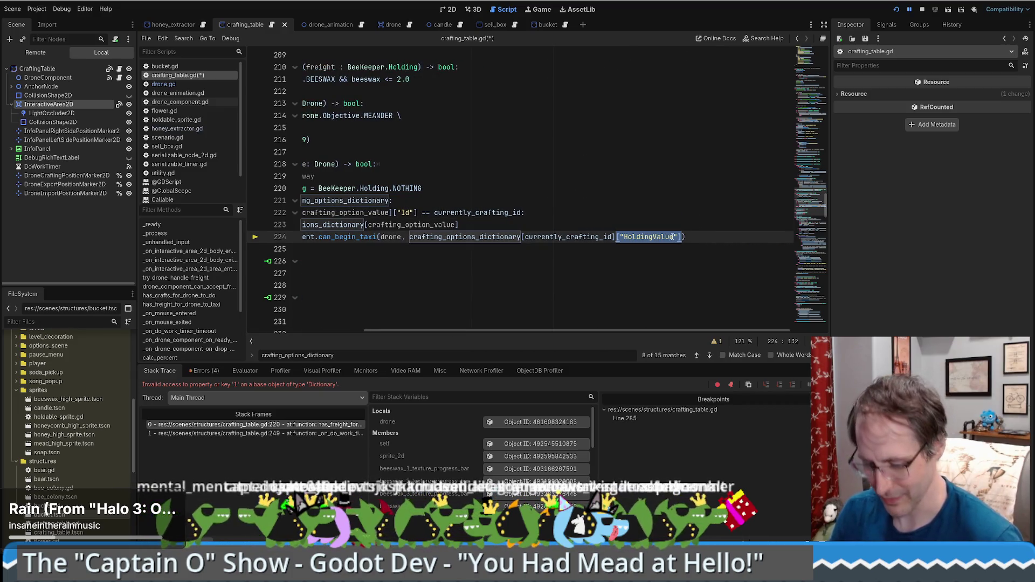
click(501, 223)
drag(683, 237, 573, 238)
key(BackSpace)
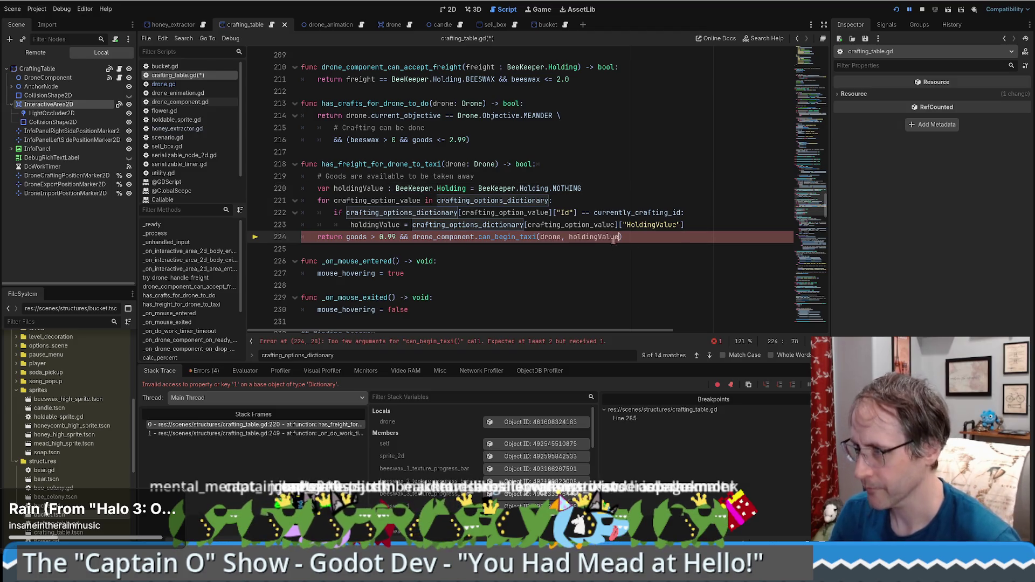
click(645, 227)
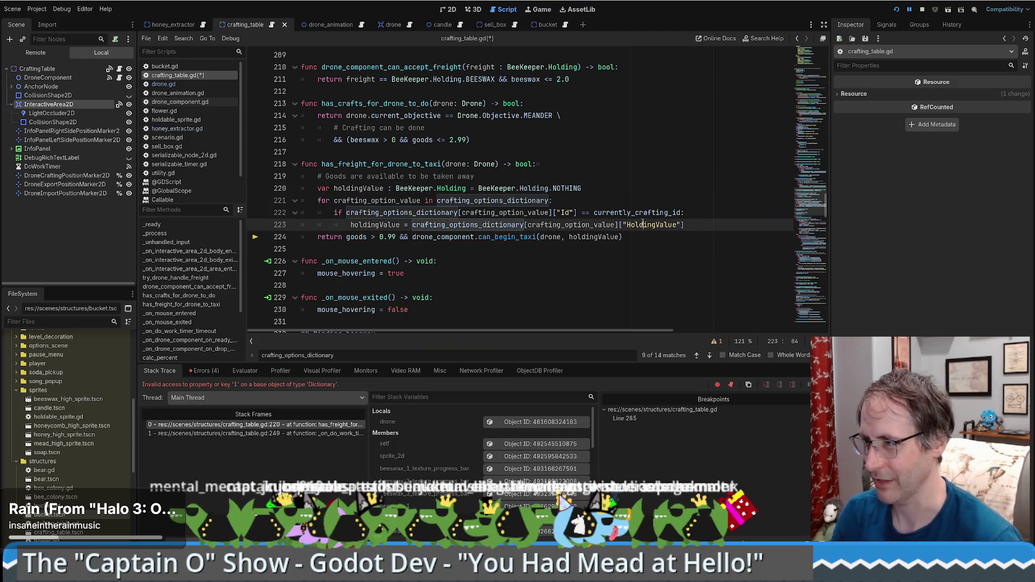
Rerun the game, start a new game from the title screen and place a $200 honey extractor.
click(923, 9)
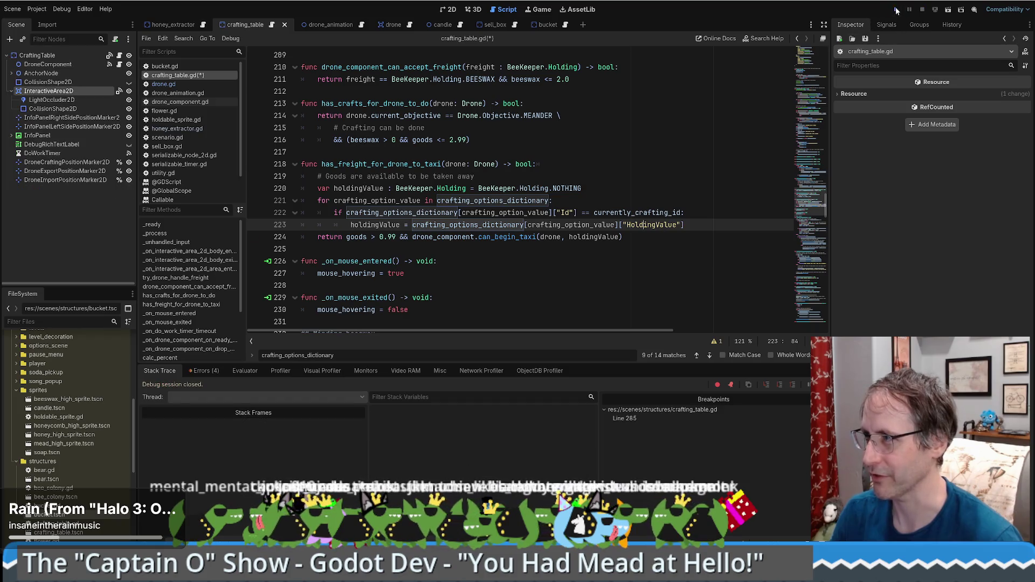
click(897, 10)
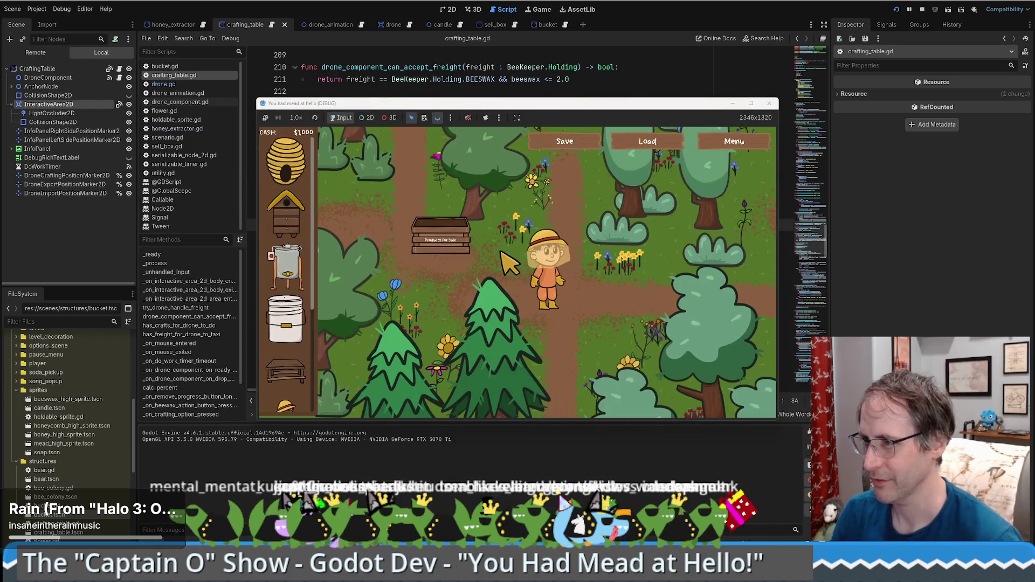
click(734, 142)
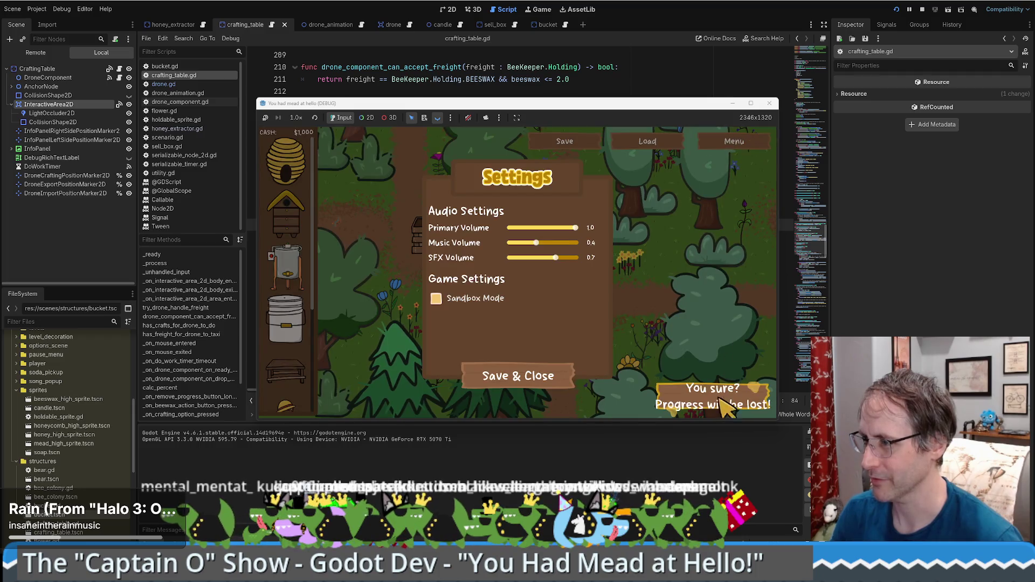
click(731, 400)
click(510, 374)
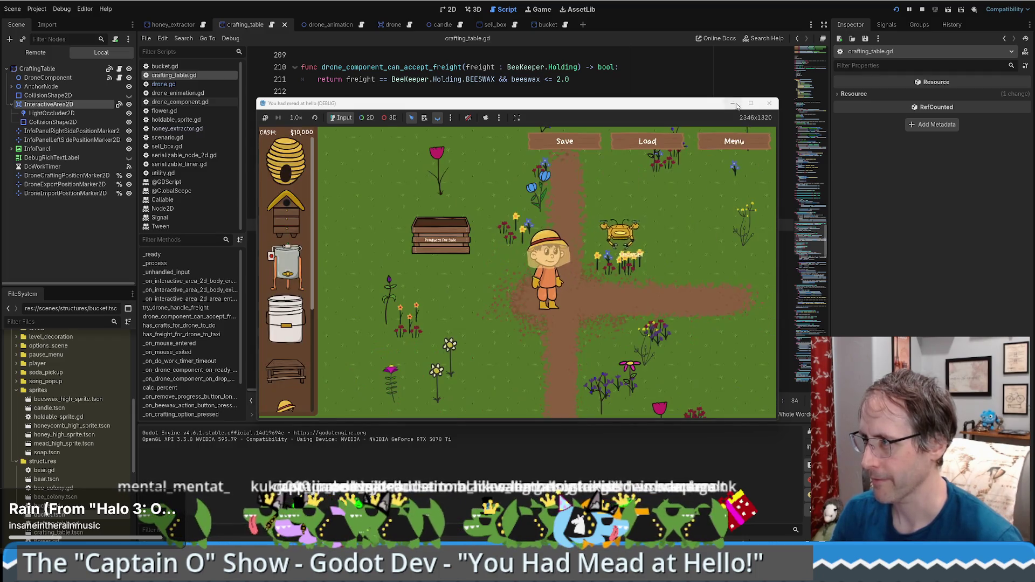
mouse_move(94, 275)
mouse_down()
mouse_move(526, 439)
mouse_move(654, 446)
mouse_up()
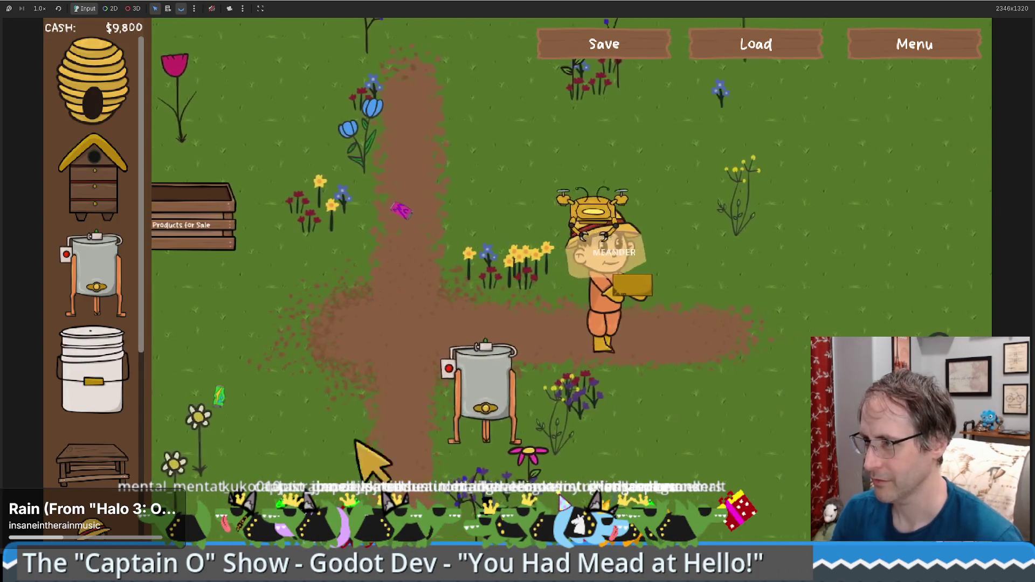
Place a $100 crafting table on the map and walk the character over to it.
drag(93, 464, 682, 301)
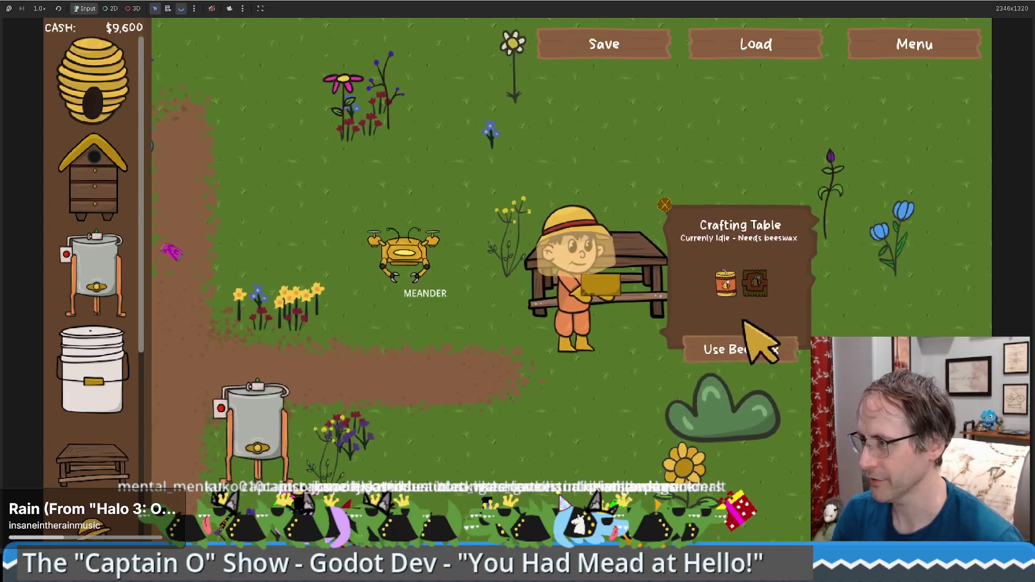
key(s)
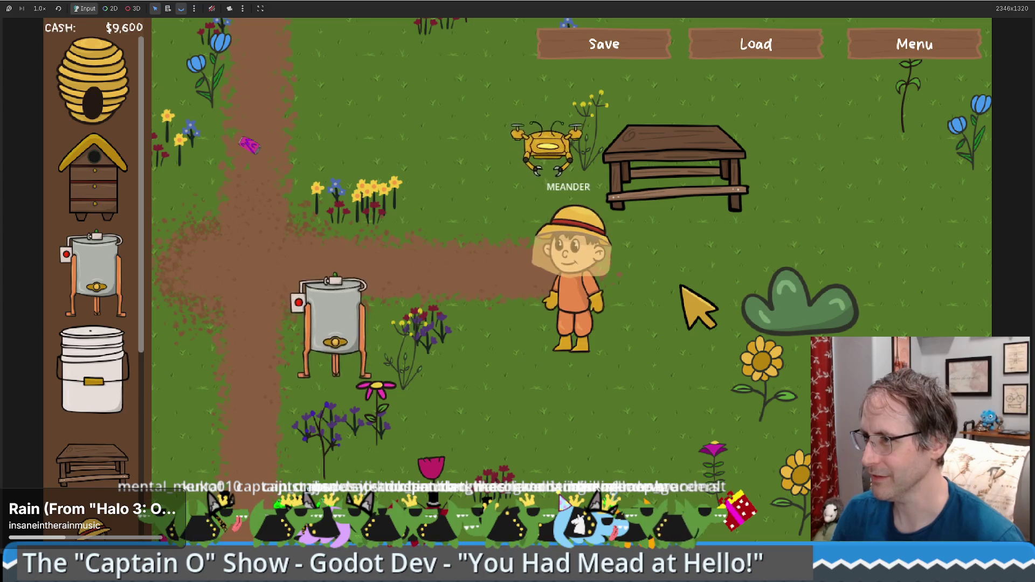
key(w)
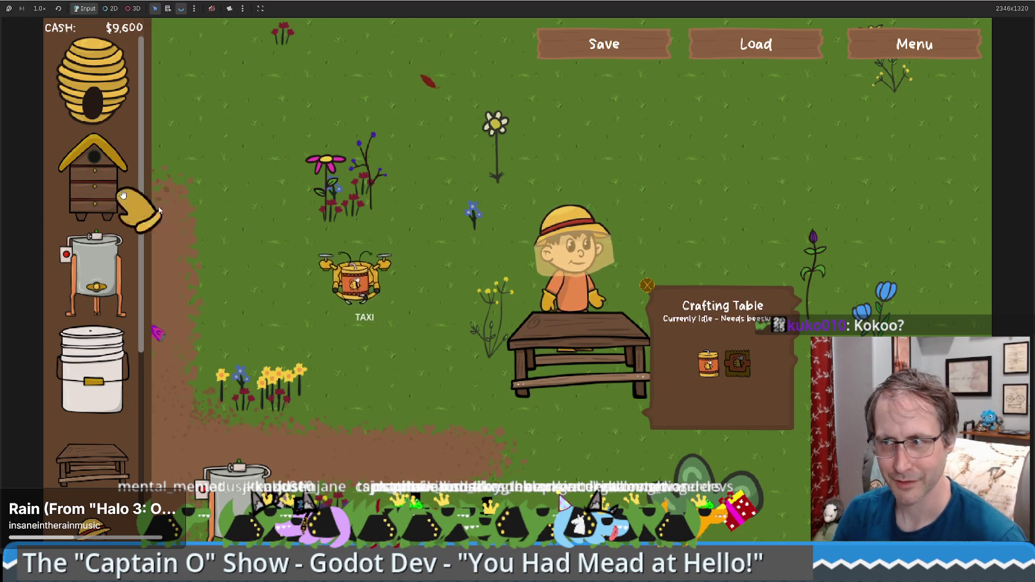
key(Left)
key(Left)
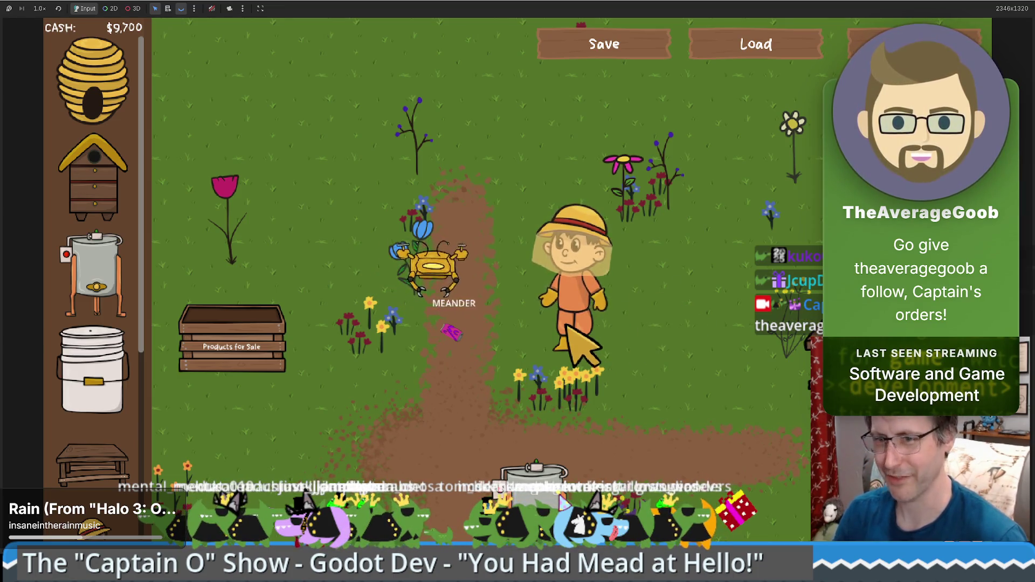
key(w)
key(d)
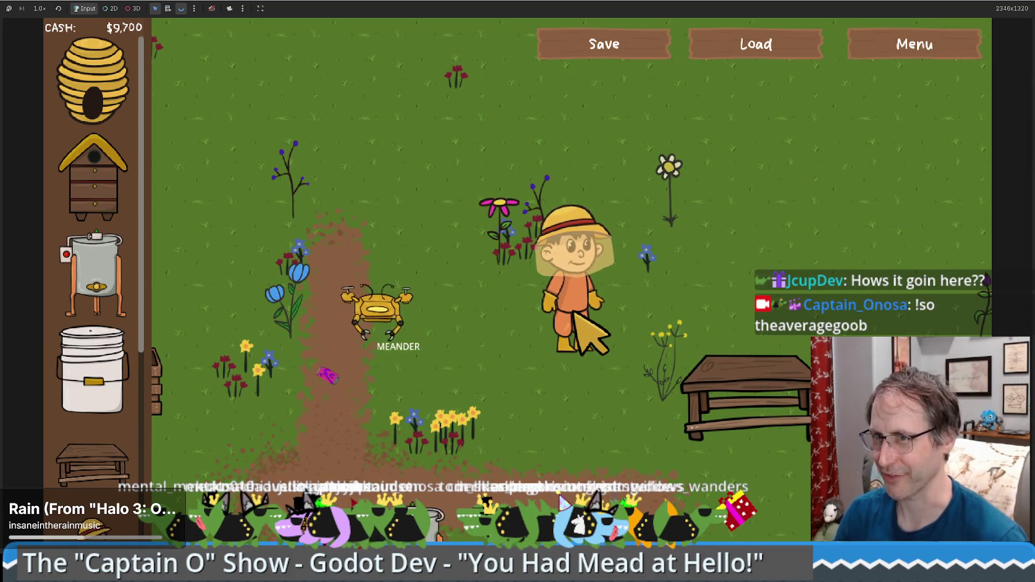
key(s)
key(d)
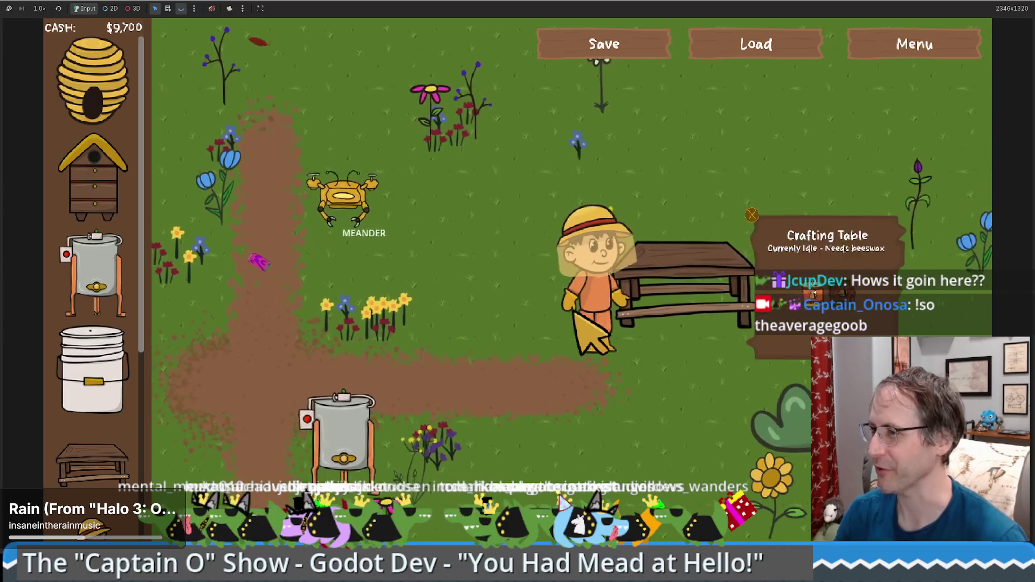
click(393, 432)
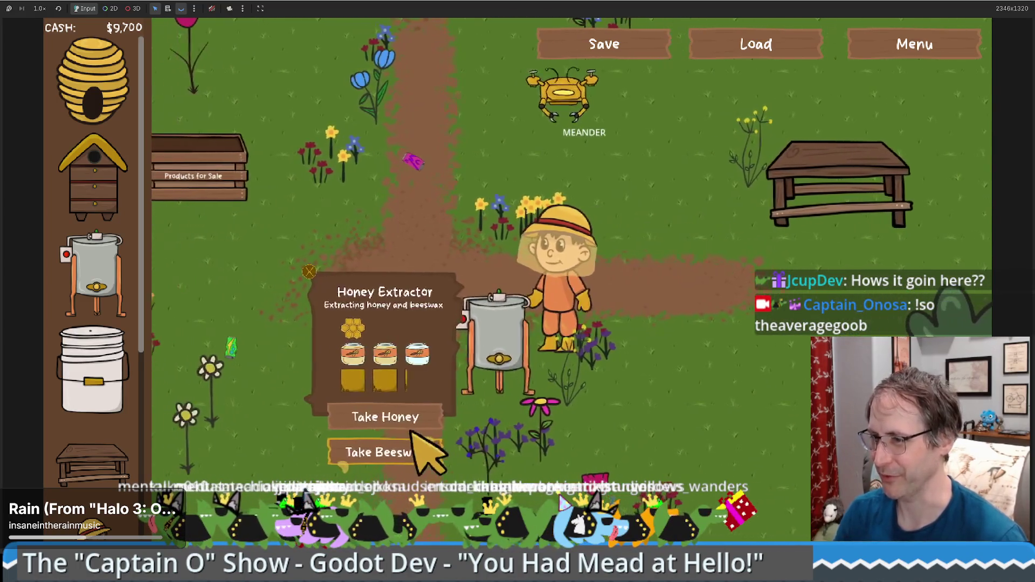
Take beeswax from the extractor and put it on the crafting table.
click(409, 447)
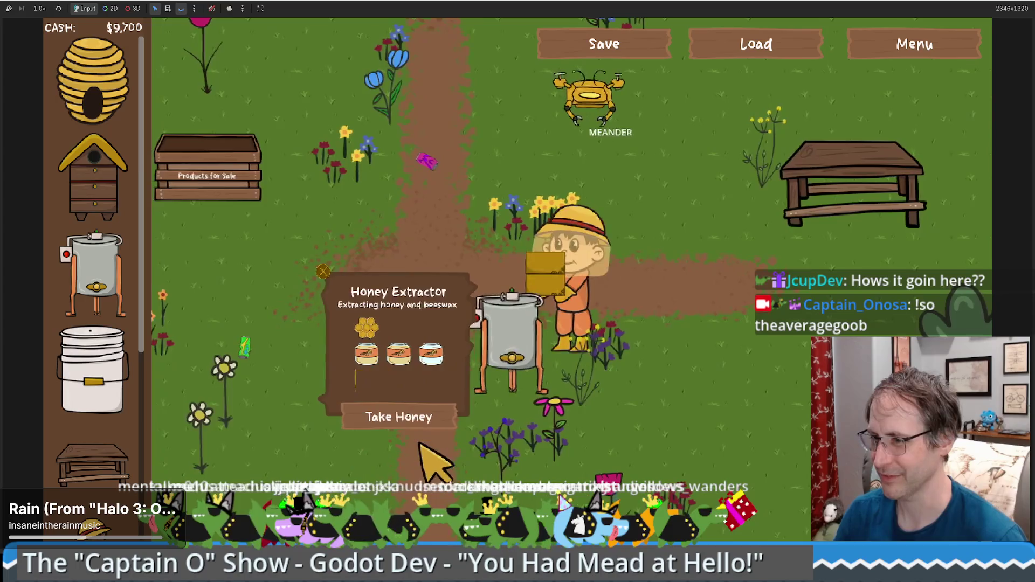
click(830, 183)
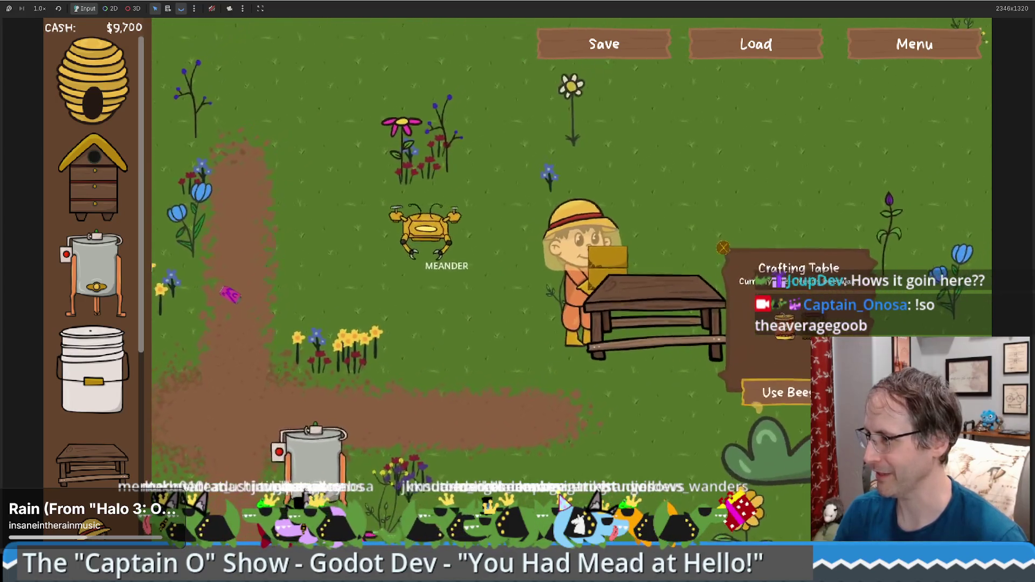
click(782, 398)
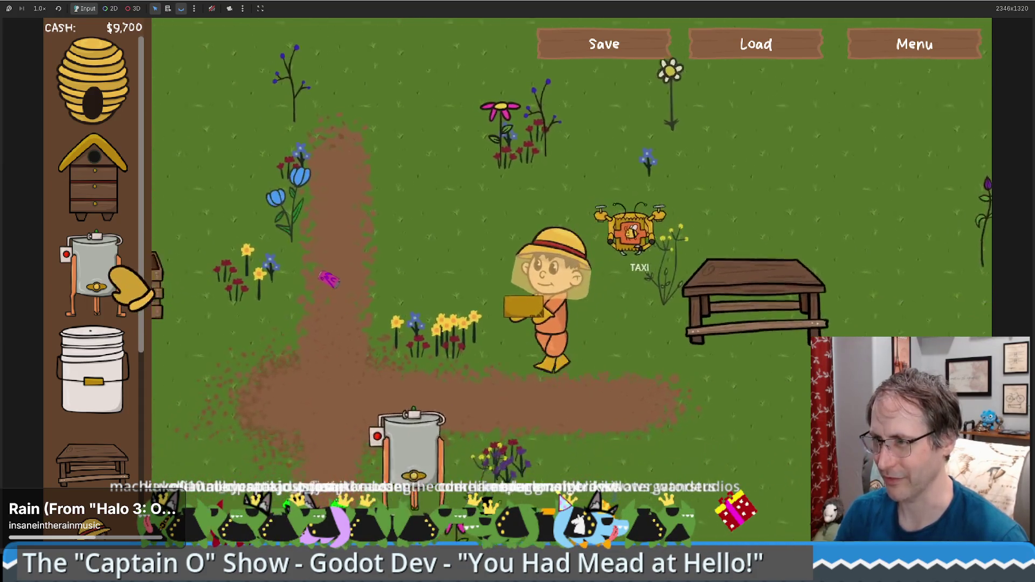
Place a second honey extractor, take its honey, and sell the honey and beeswax.
mouse_move(130, 283)
mouse_down()
mouse_move(513, 210)
mouse_move(503, 212)
mouse_up()
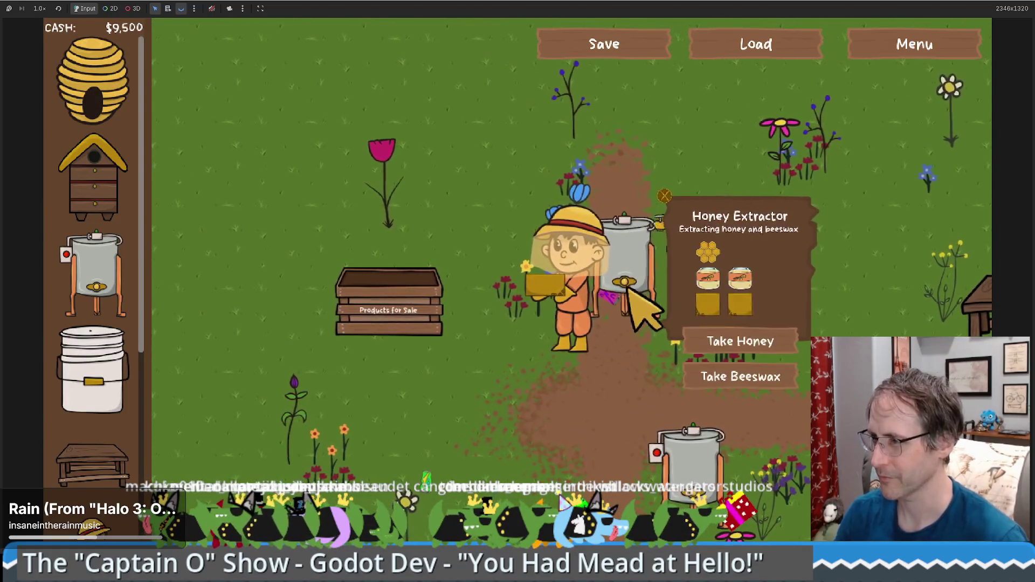
click(739, 342)
click(385, 364)
click(426, 366)
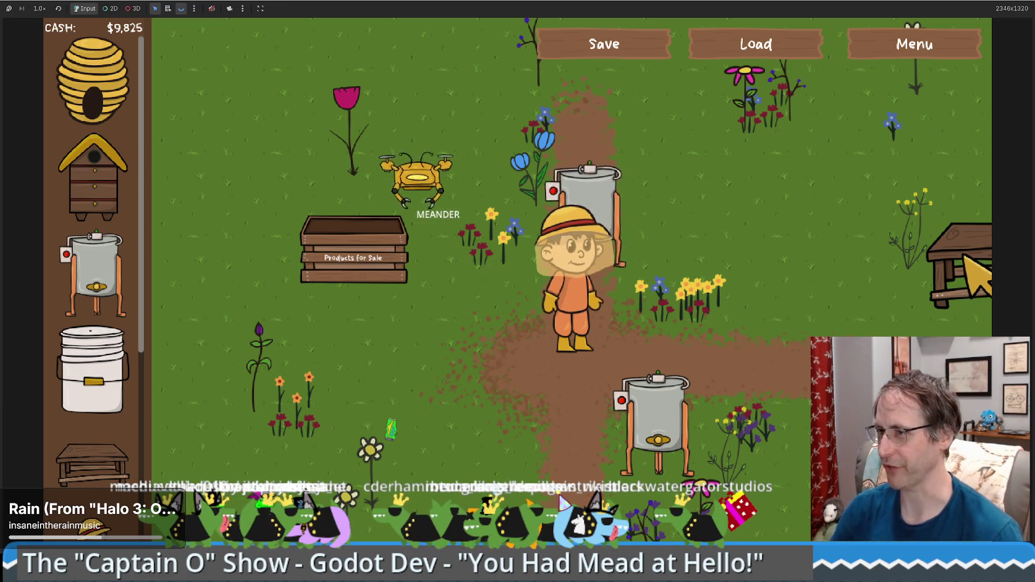
Remove the sell box and shrink the game back to a window over the editor.
key(a)
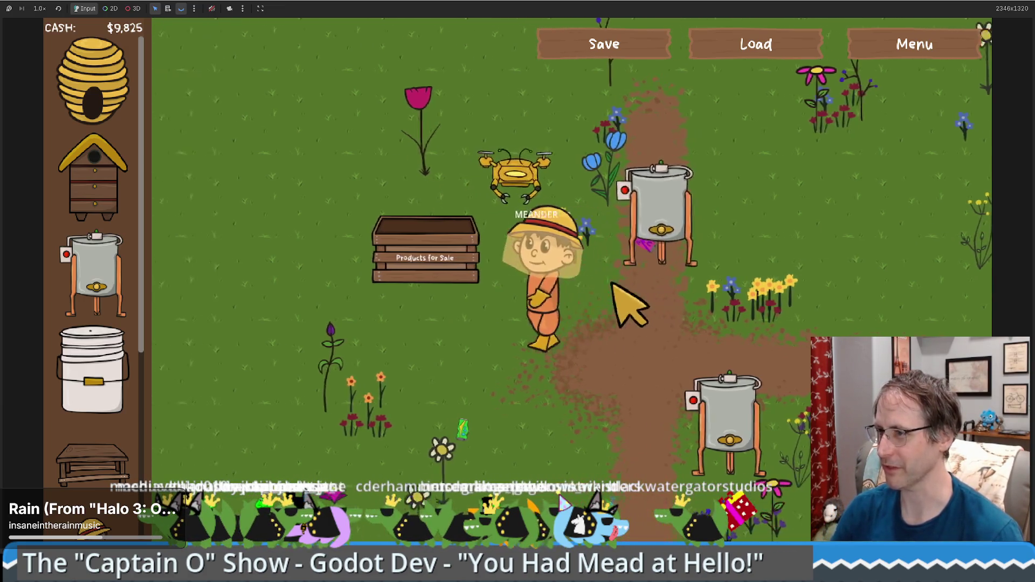
key(w)
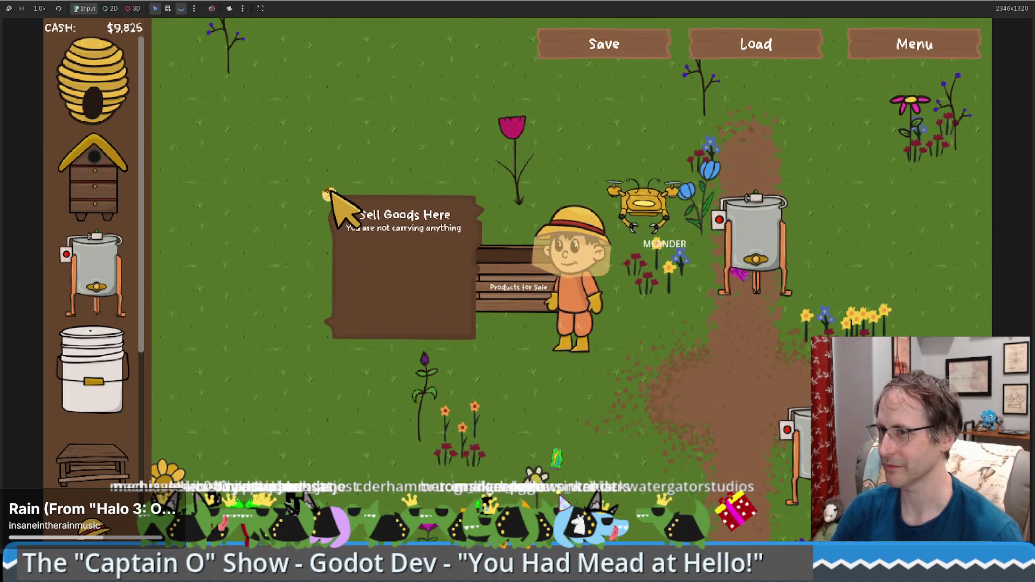
right_click(330, 194)
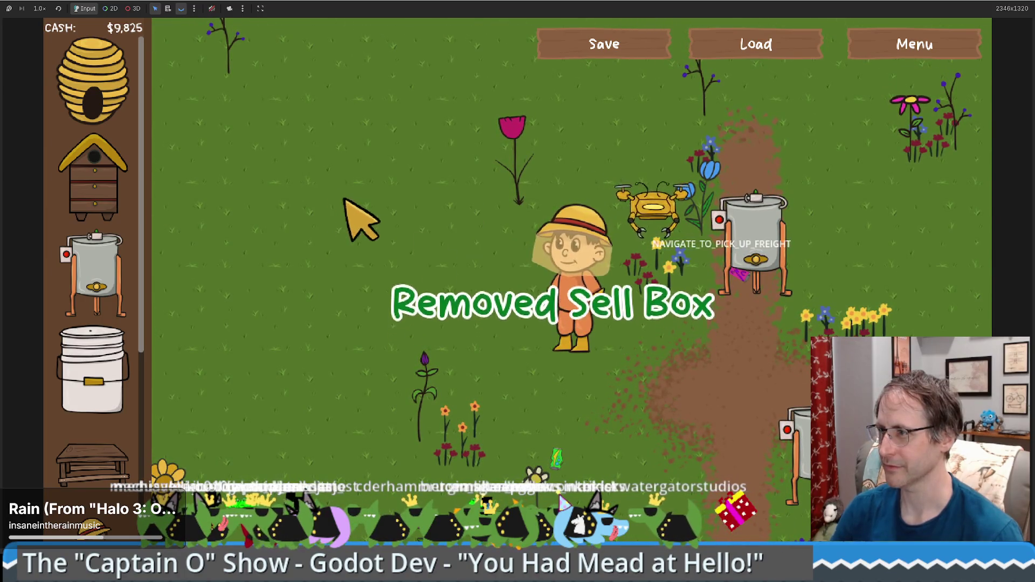
key(d)
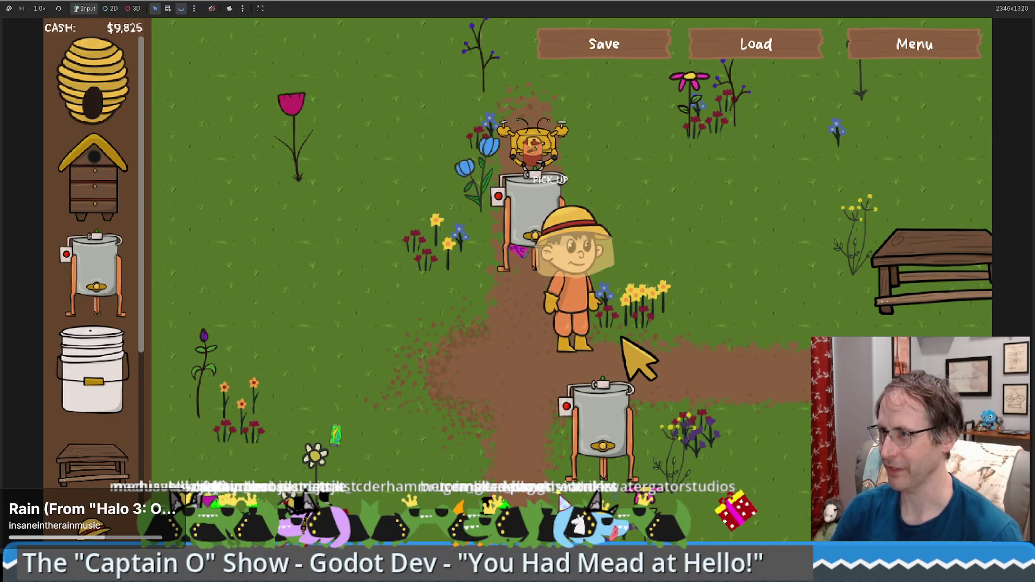
mouse_move(650, 3)
mouse_down()
mouse_move(742, 34)
mouse_move(730, 39)
mouse_up()
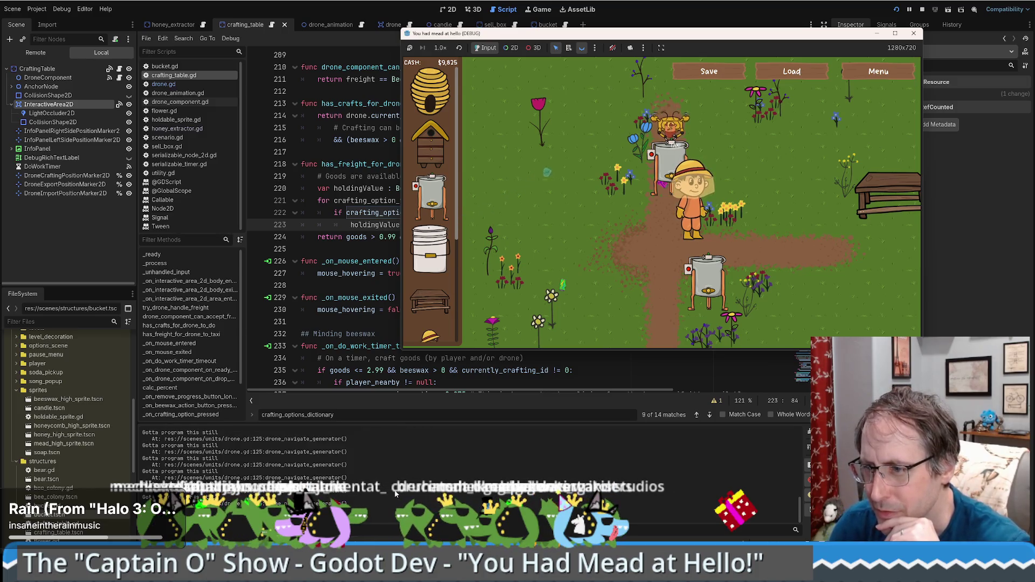
Back in the editor, scroll crafting_table.gd and copy the repeated 'Gotta program this still' output line.
click(677, 211)
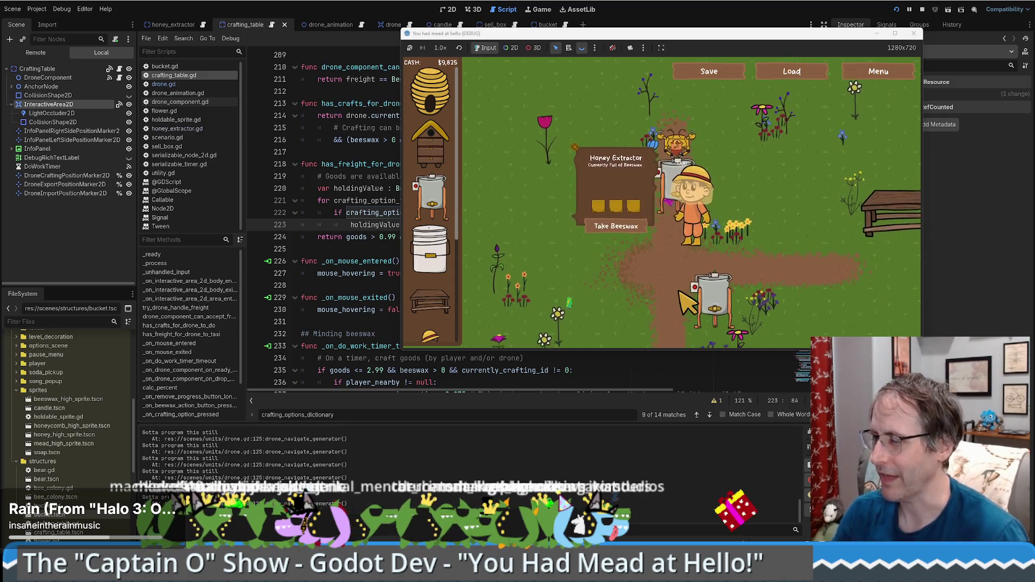
click(369, 212)
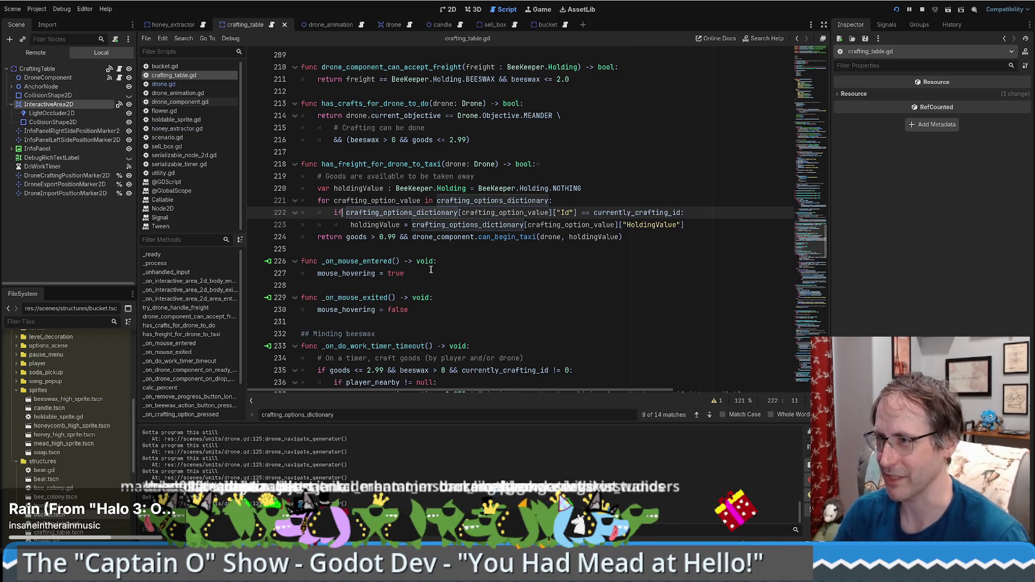
scroll(421, 244, up, 2)
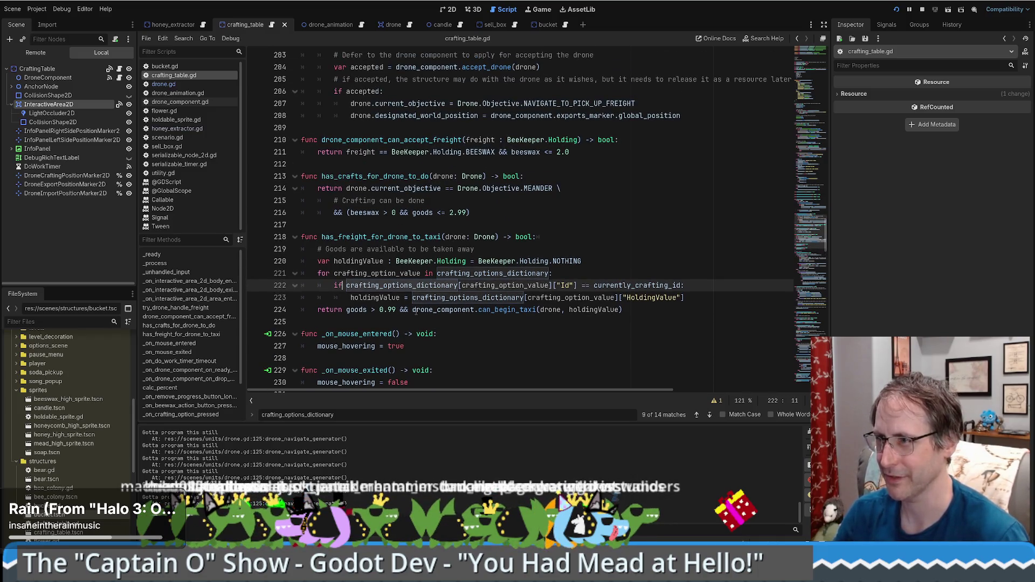
scroll(418, 332, up, 3)
scroll(417, 332, up, 5)
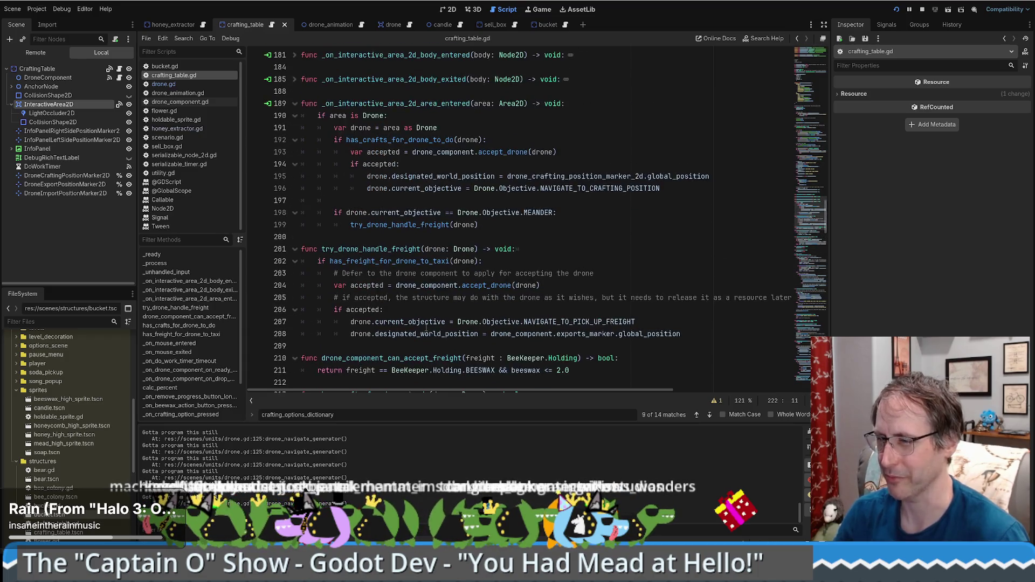
scroll(426, 326, down, 9)
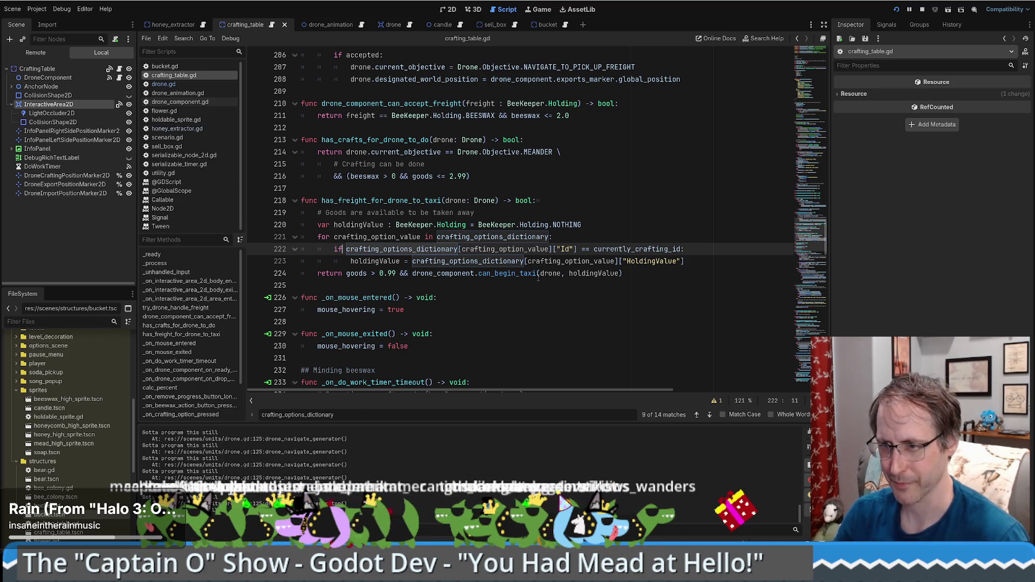
drag(217, 473, 142, 472)
key(ctrl+c)
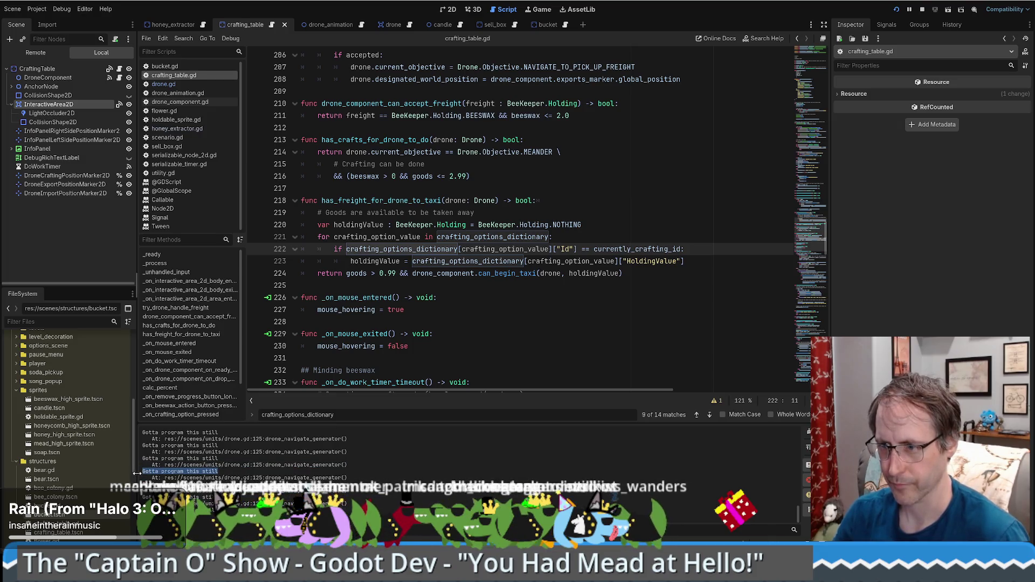
Find 'Gotta program this still' across all scripts and open its drone.gd match.
click(511, 324)
key(ctrl+shift+f)
key(ctrl+v)
click(515, 322)
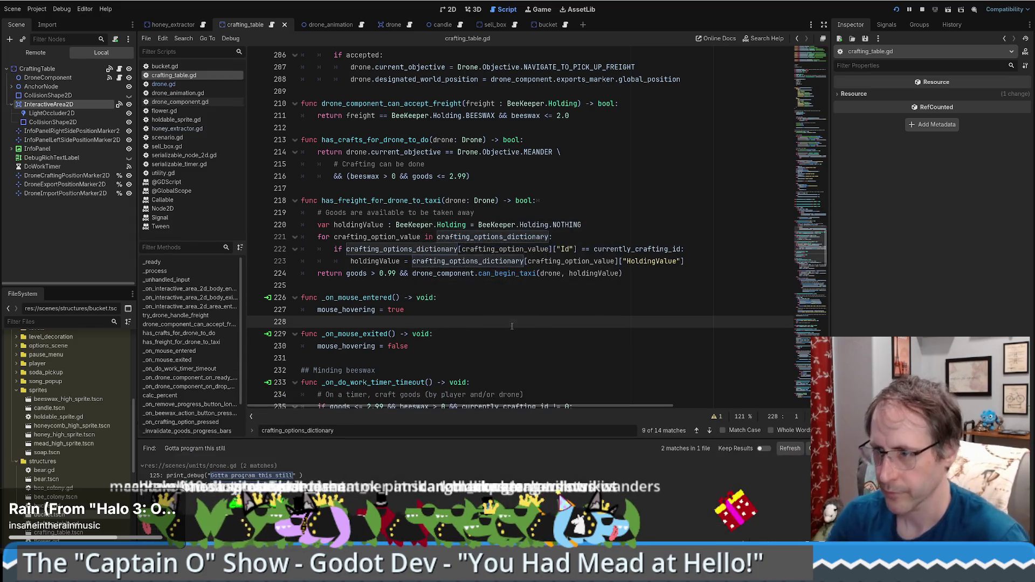
click(226, 476)
Review the drone.gd code around line 125, then open honey_extractor.gd's try_drone_handle_freight.
scroll(415, 306, up, 6)
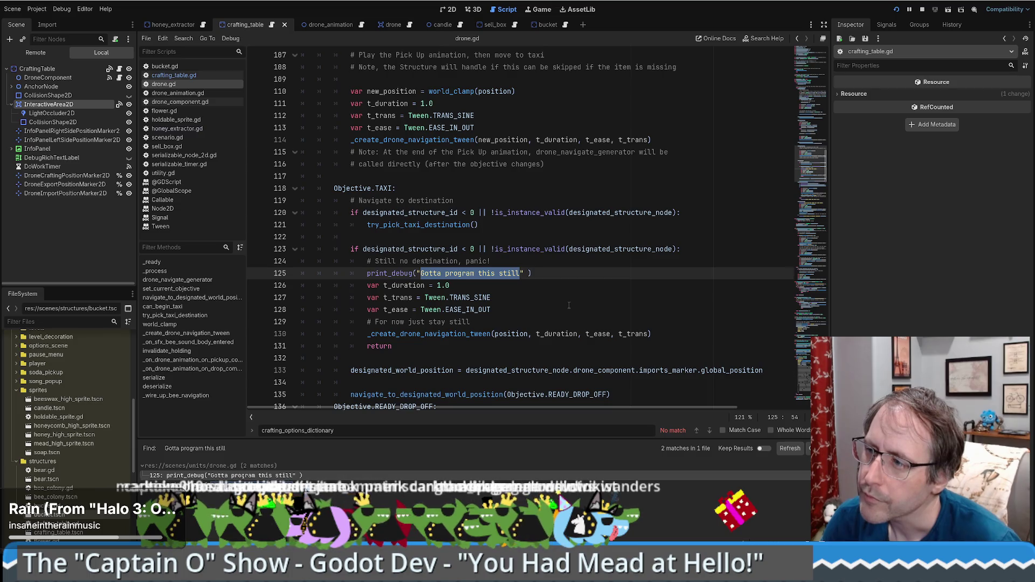
scroll(505, 317, down, 2)
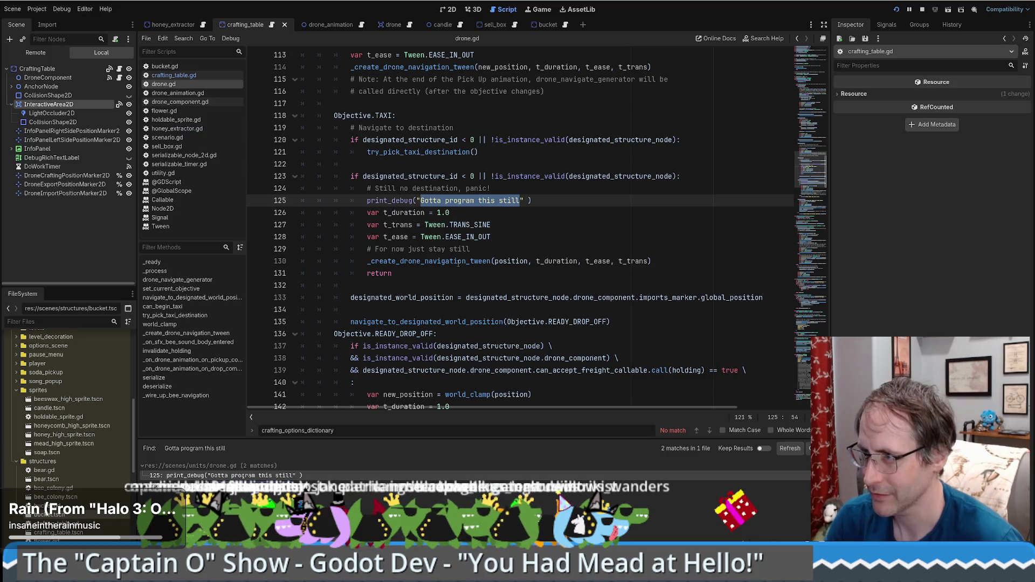
key(Down)
key(Down)
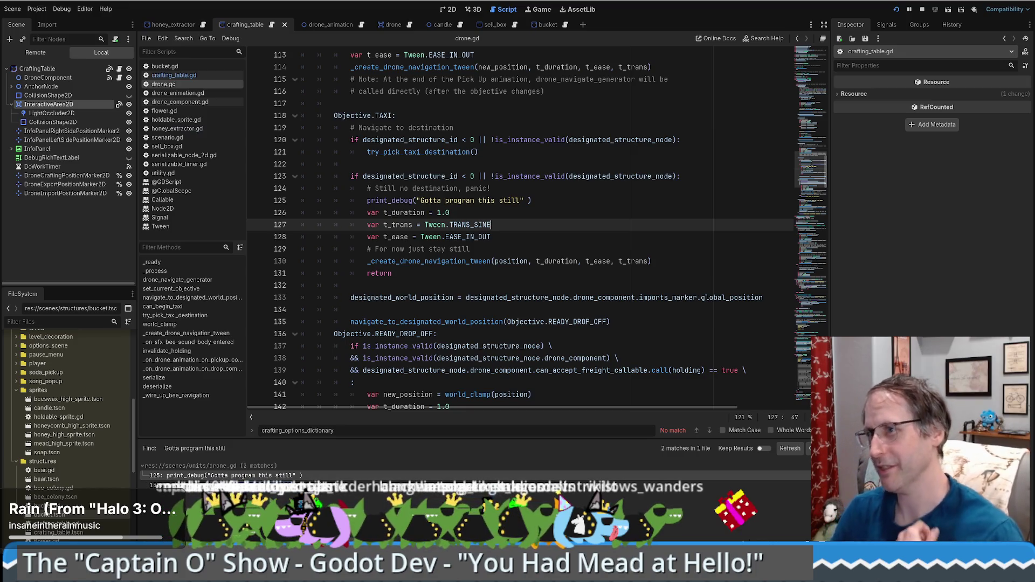
click(206, 27)
click(206, 27)
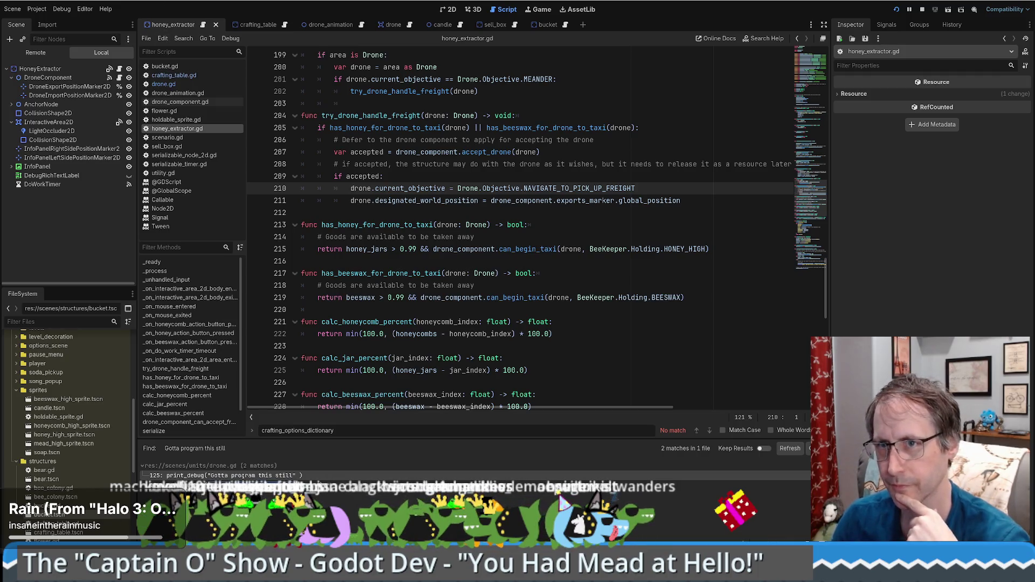
click(615, 260)
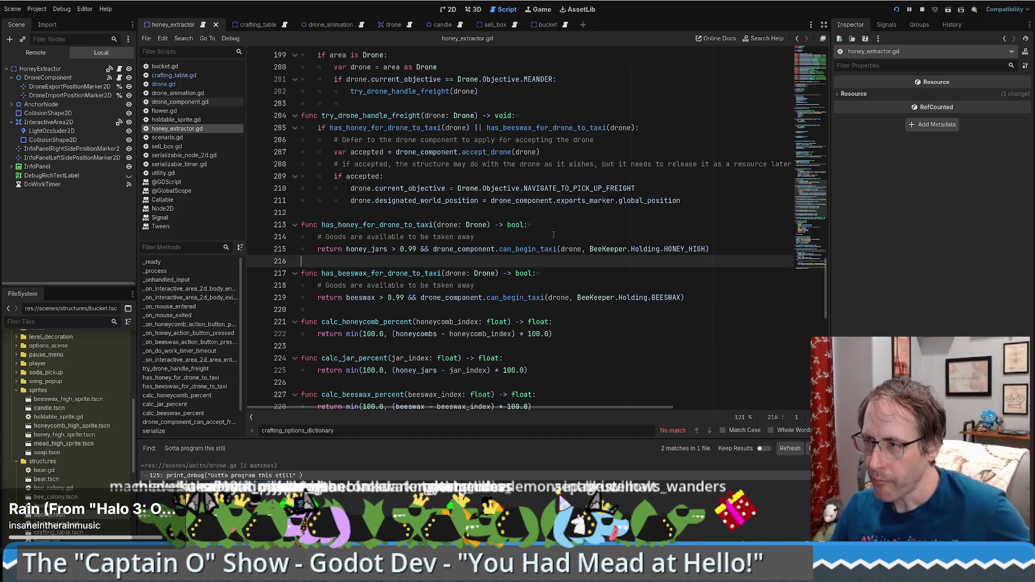
scroll(552, 233, up, 4)
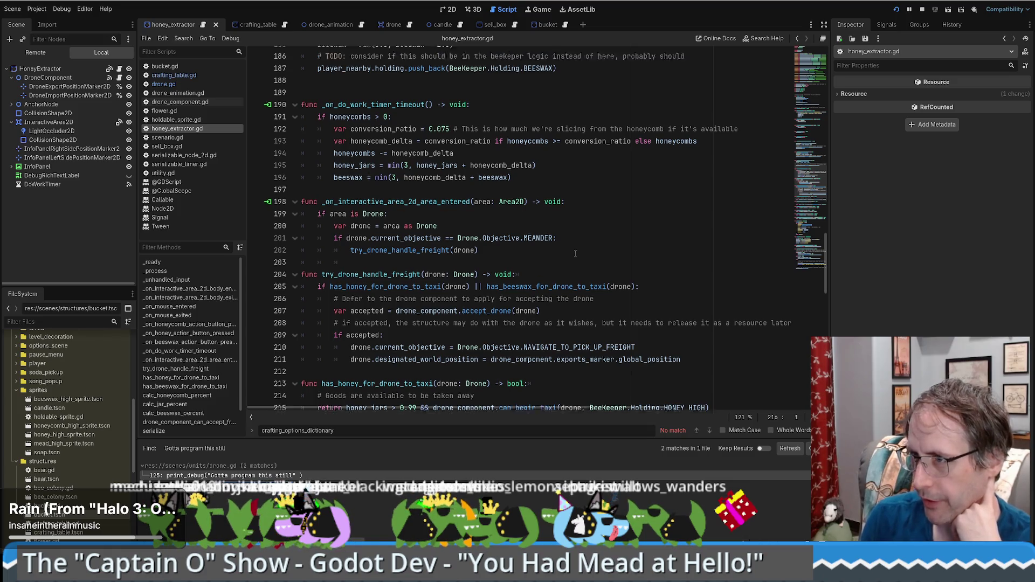
click(186, 75)
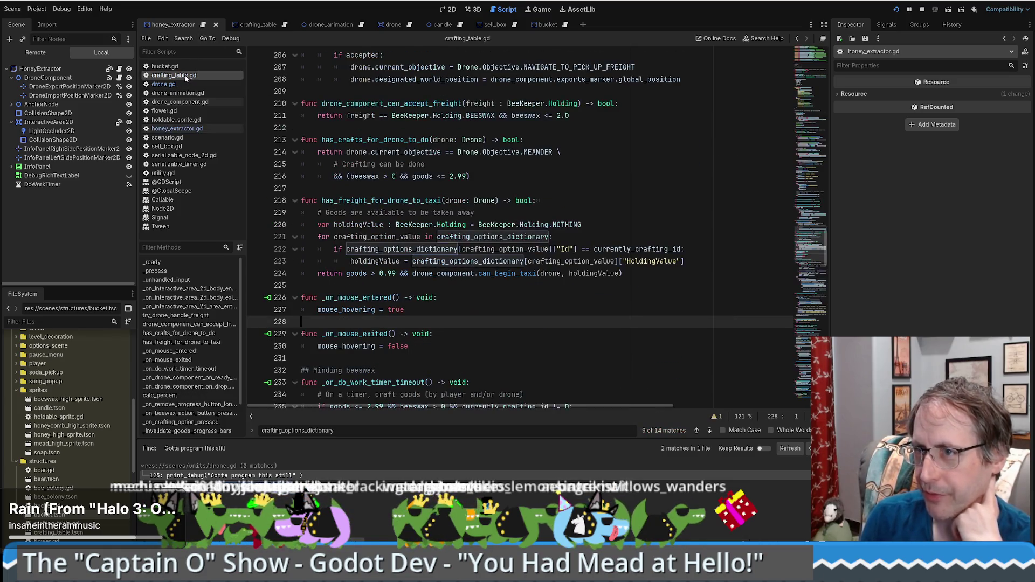
click(189, 129)
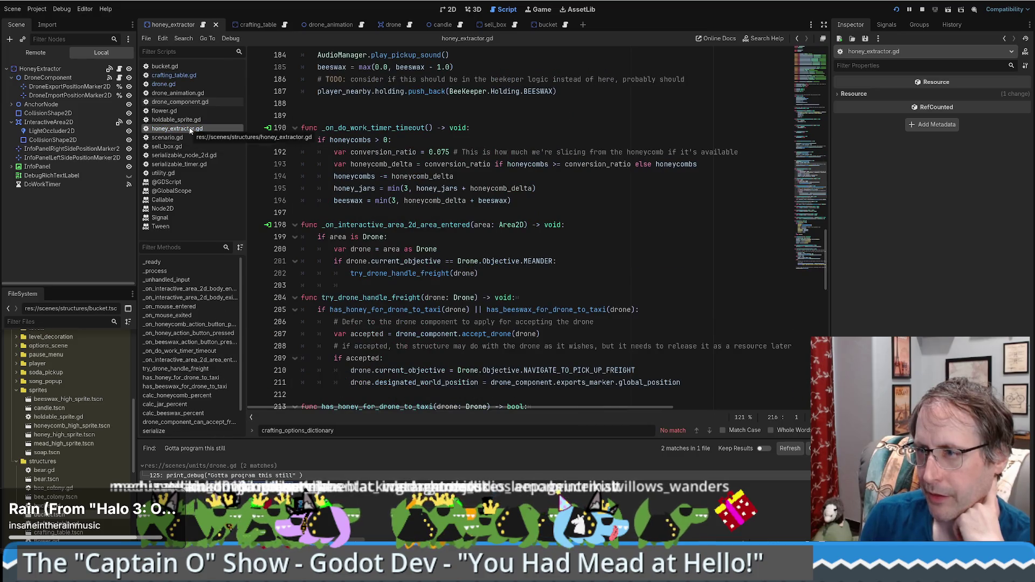
mouse_move(810, 178)
mouse_down()
mouse_move(814, 40)
mouse_move(824, 210)
mouse_move(827, 189)
mouse_move(827, 199)
mouse_up()
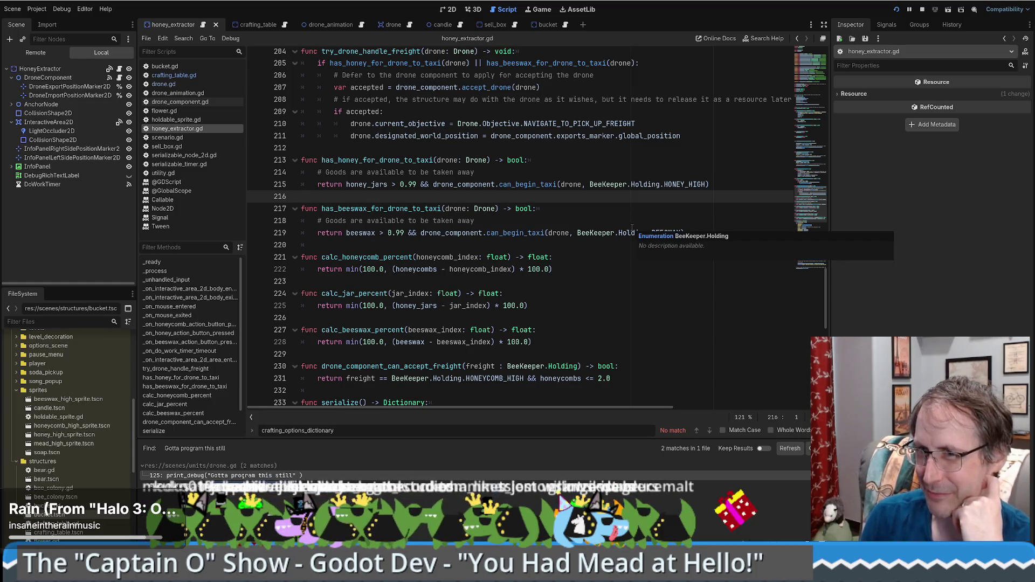
scroll(539, 236, up, 1)
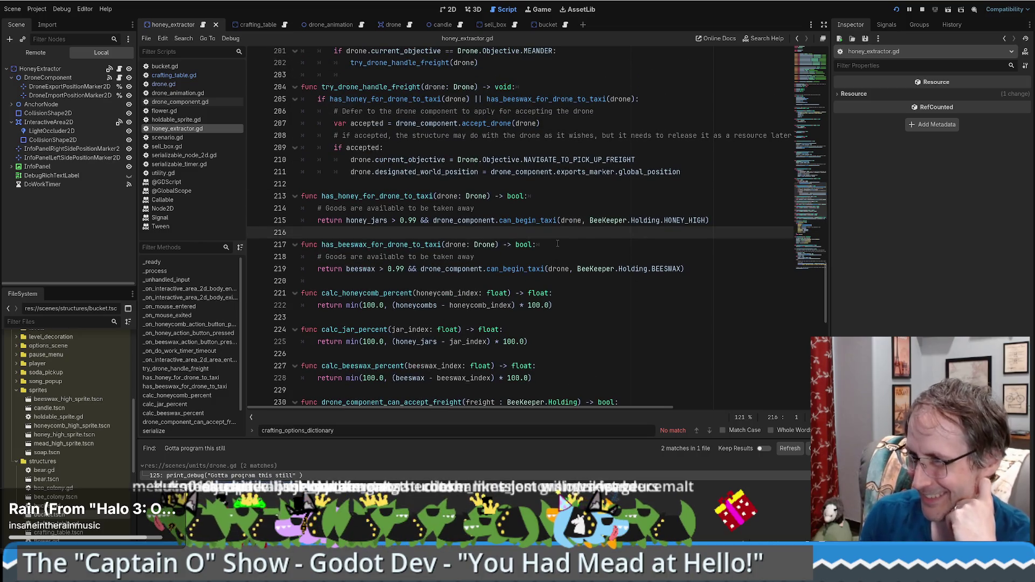
scroll(558, 244, down, 1)
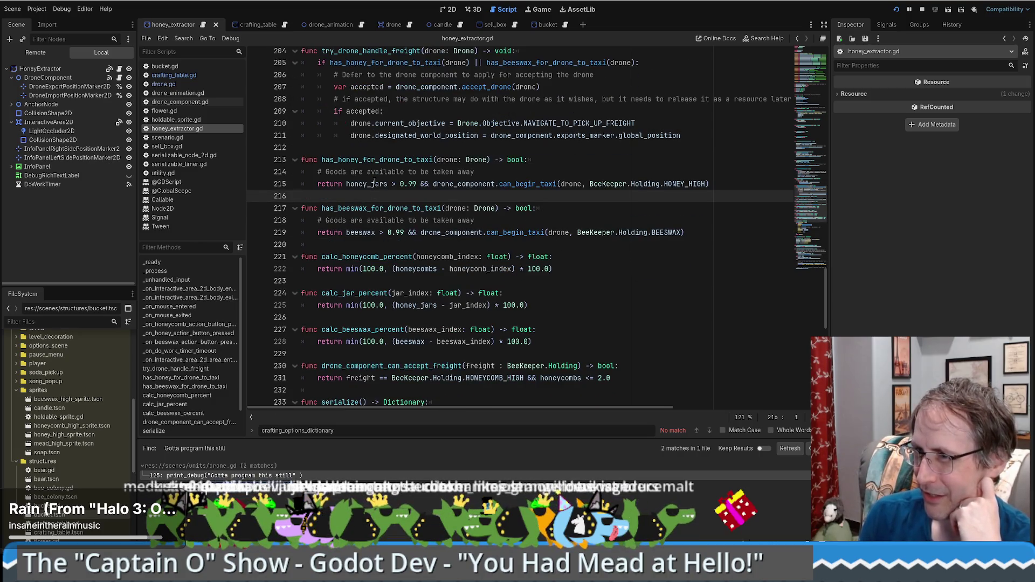
drag(375, 184, 446, 185)
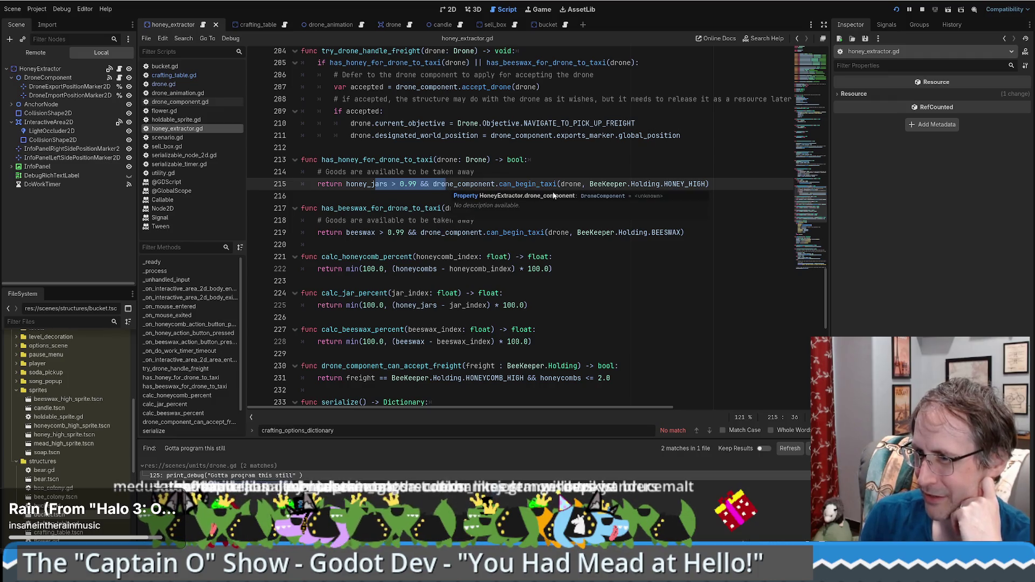
scroll(554, 197, up, 8)
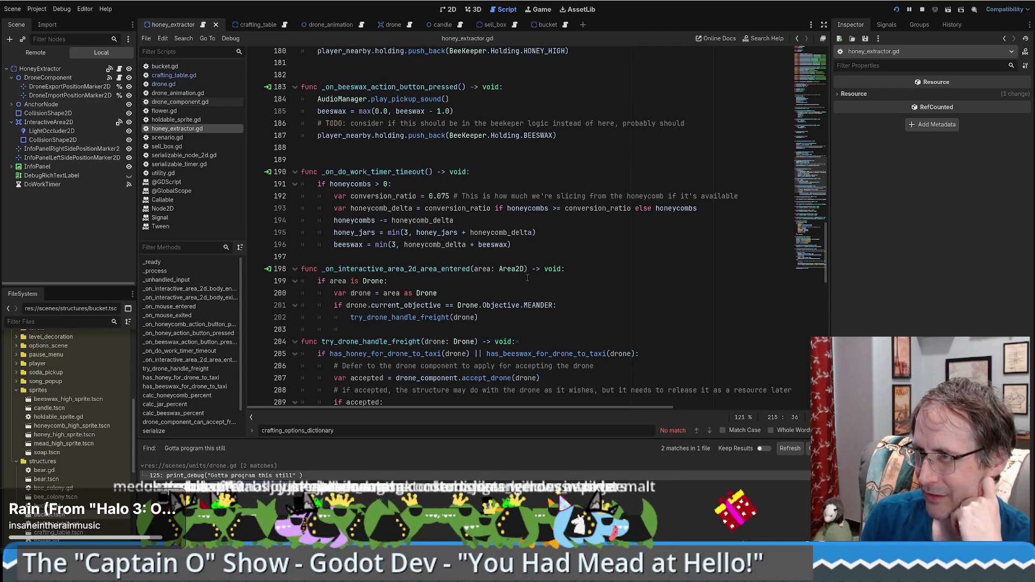
scroll(527, 277, up, 4)
scroll(528, 278, down, 3)
scroll(529, 267, up, 1)
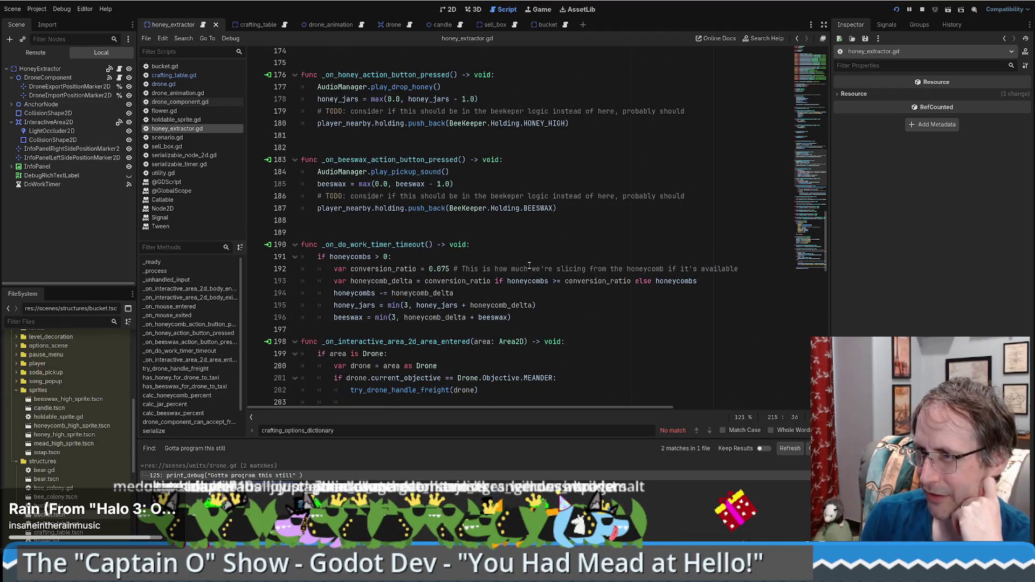
scroll(541, 273, down, 18)
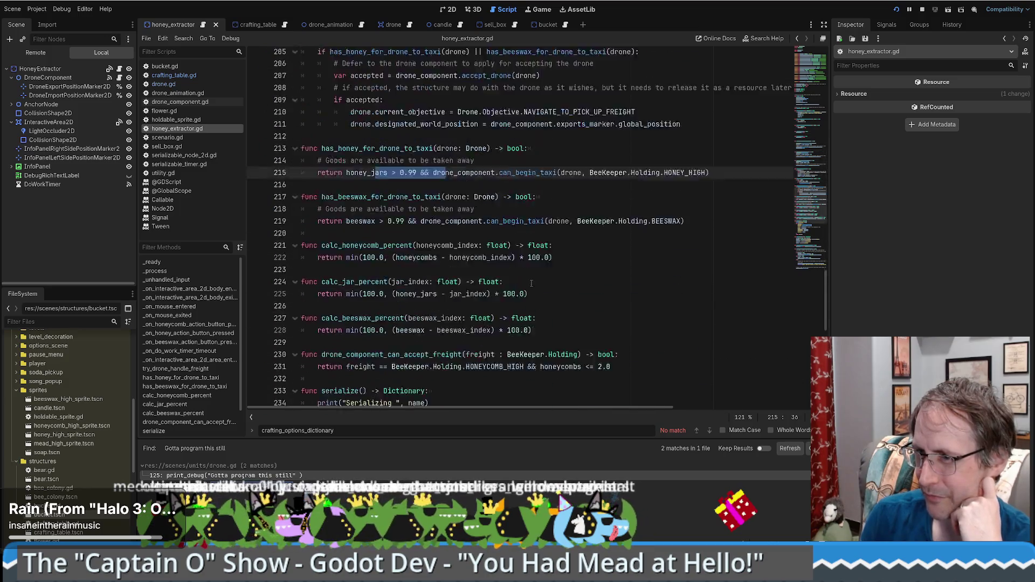
scroll(533, 283, down, 6)
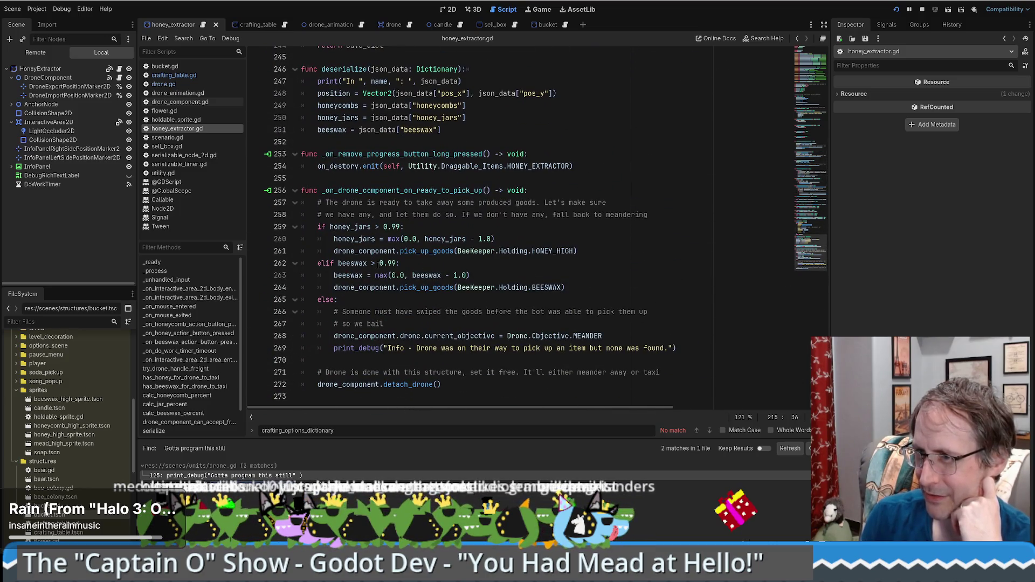
drag(356, 227, 408, 238)
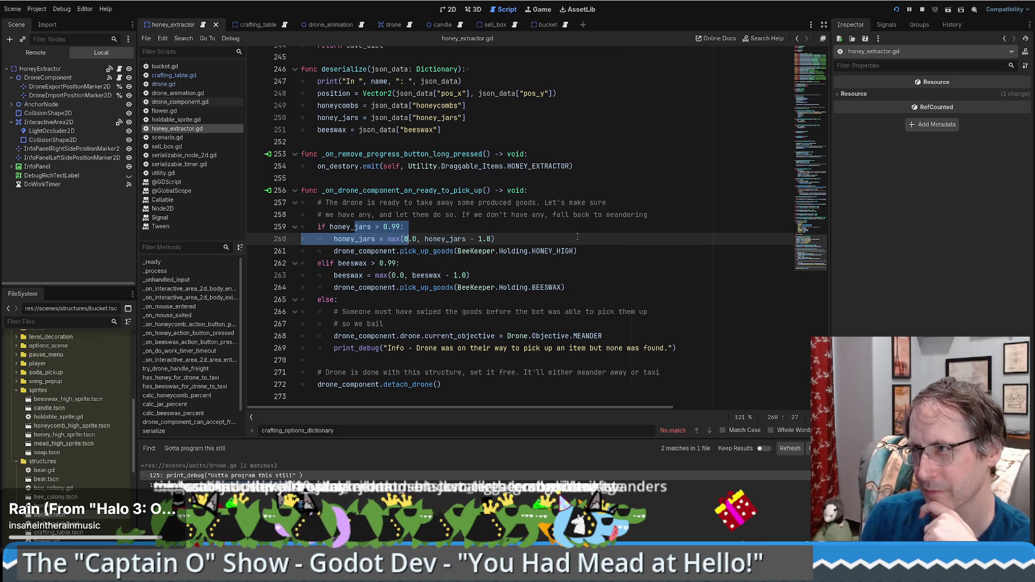
scroll(572, 234, up, 6)
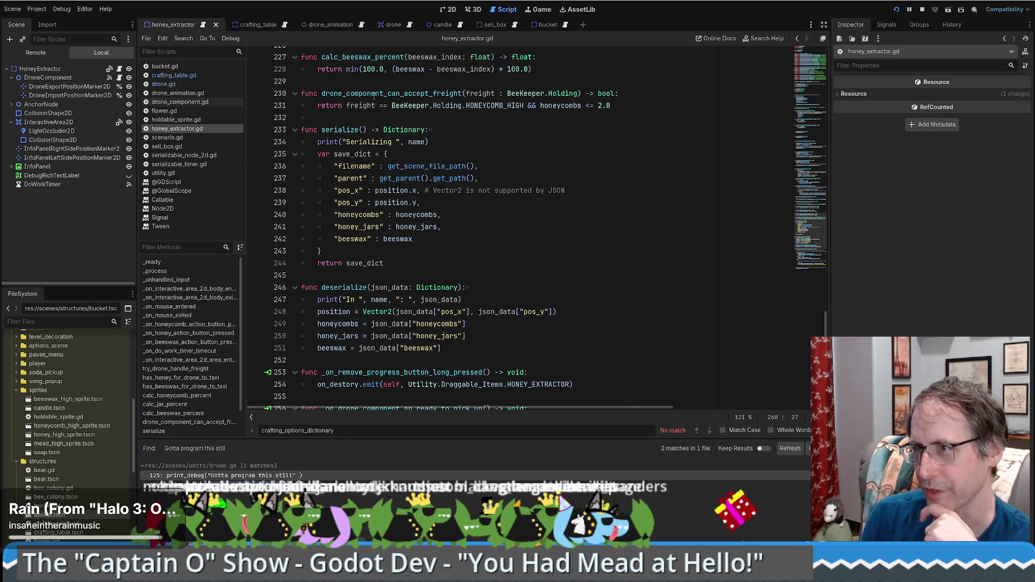
click(482, 24)
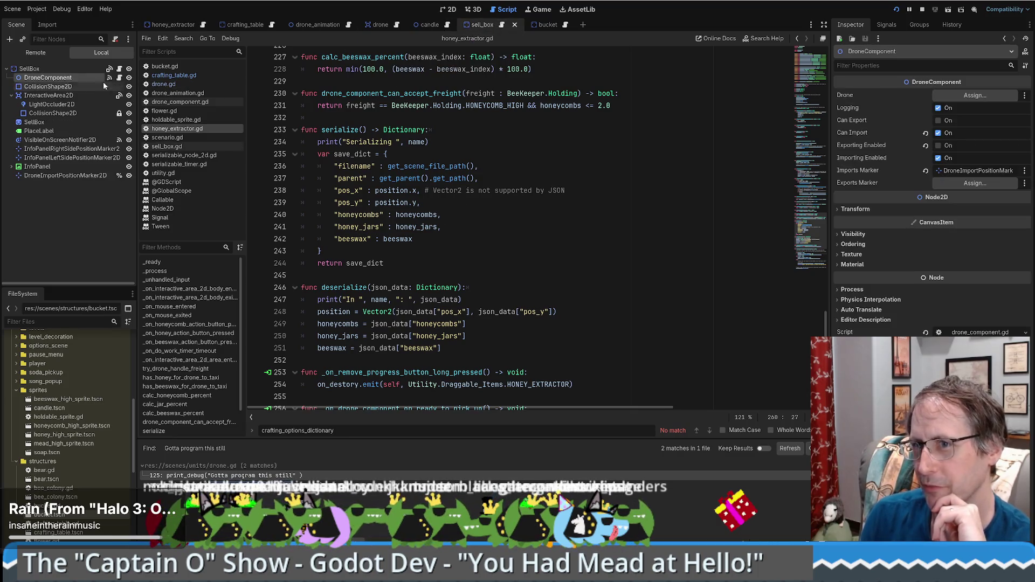
Uncheck Importing Enabled on the SellBox's DroneComponent and stop the running game.
click(81, 69)
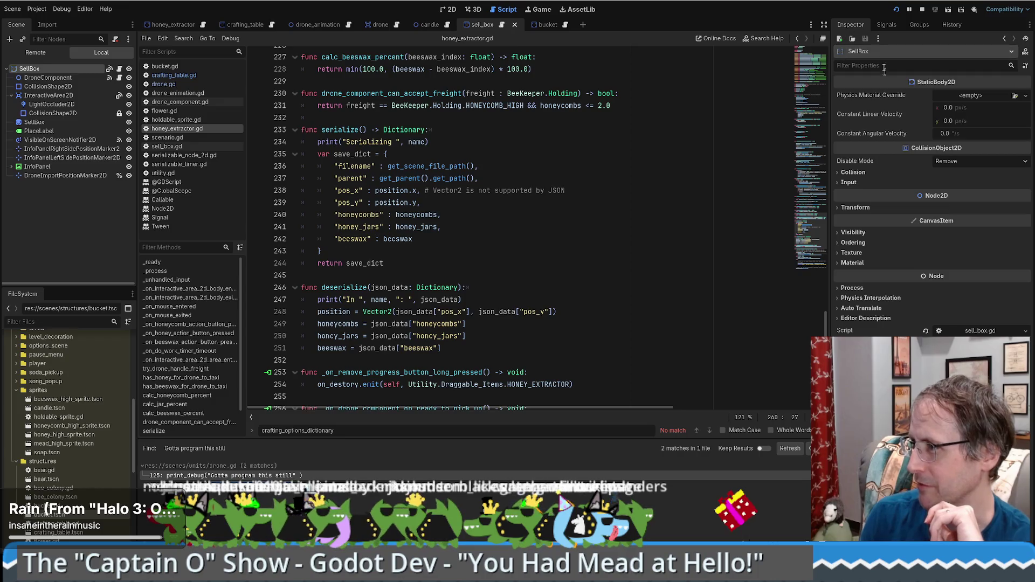
click(76, 77)
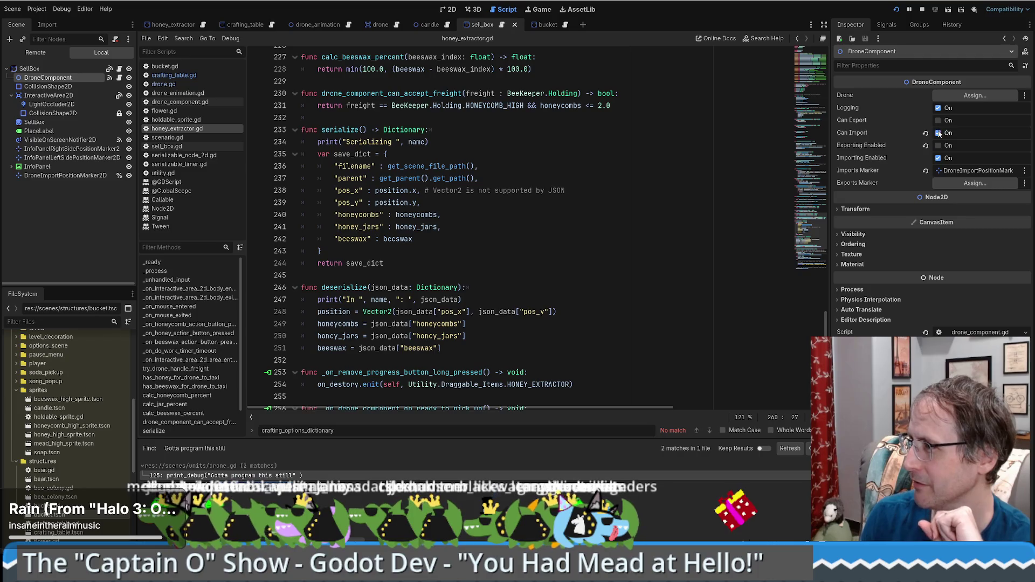
click(938, 158)
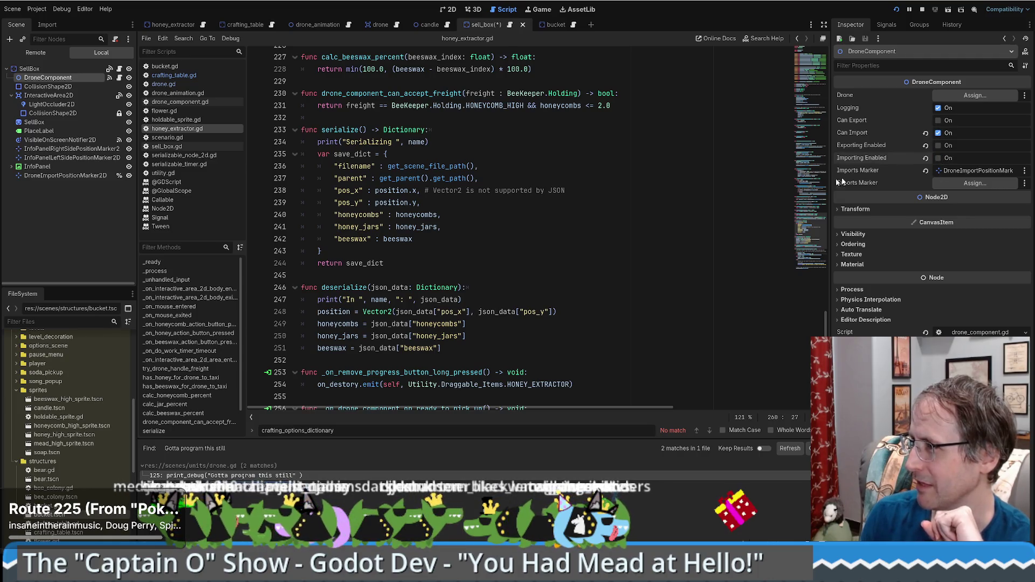
click(693, 203)
click(921, 9)
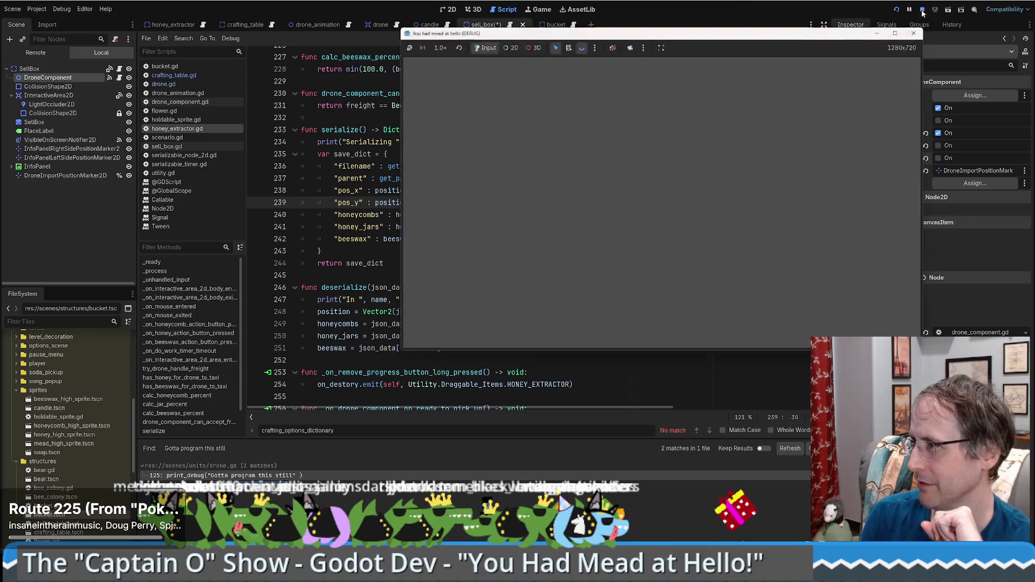
Relaunch the game, start a New Game and place a crafting table beside the path.
click(896, 9)
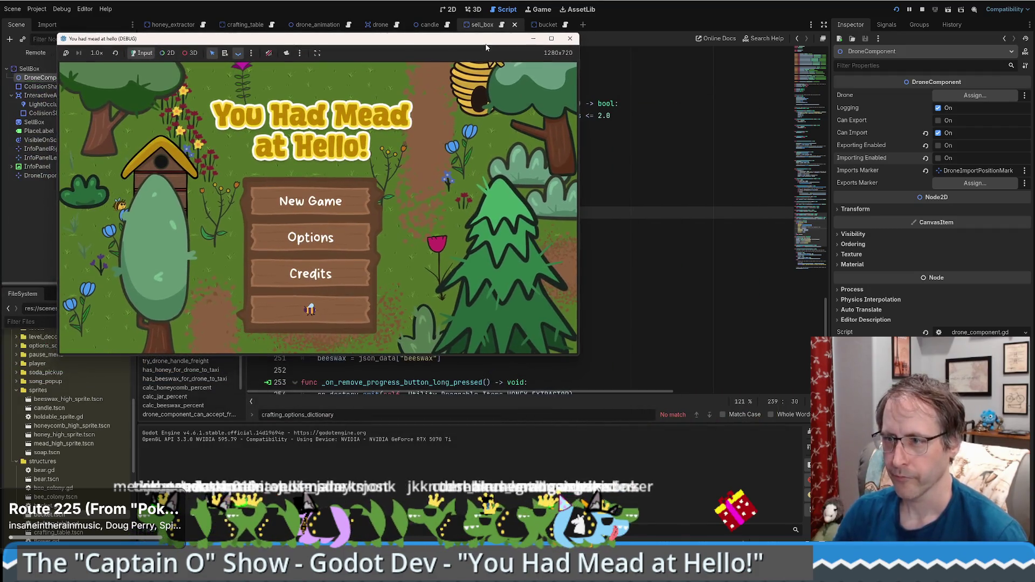
click(317, 315)
key(d)
mouse_move(87, 305)
mouse_down()
mouse_move(323, 216)
mouse_move(525, 178)
mouse_up()
Place a honey extractor beside the farmer, toggle fullscreen, then stop the game with F8.
key(d)
key(w)
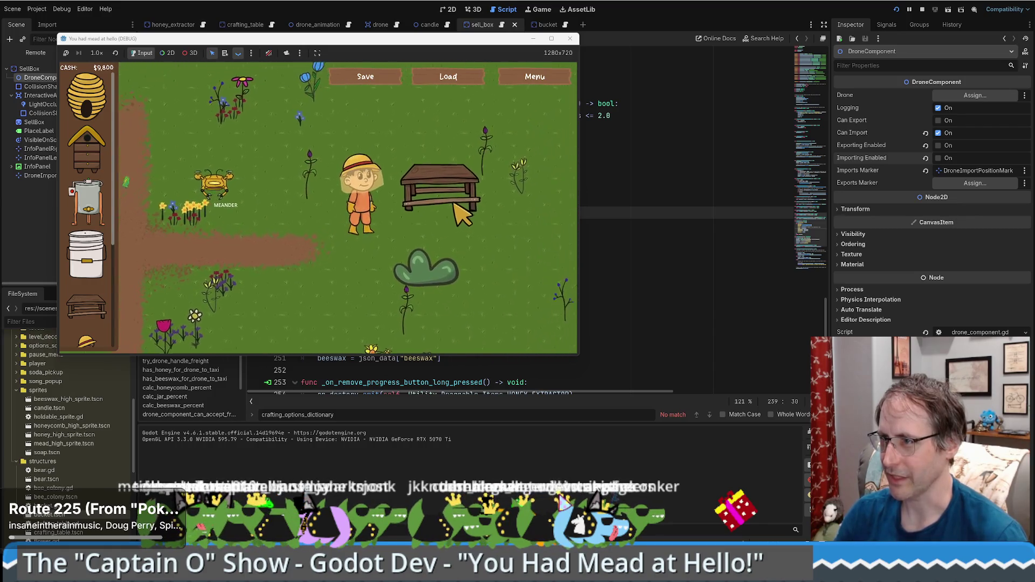
key(a)
key(s)
mouse_move(86, 202)
mouse_down()
mouse_move(226, 178)
mouse_move(321, 195)
mouse_up()
key(w)
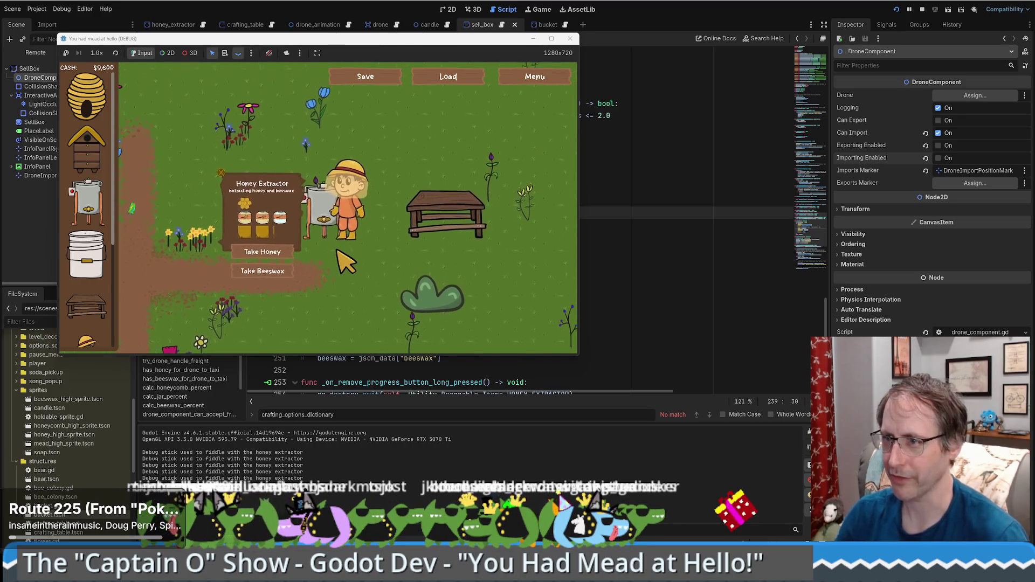
key(s)
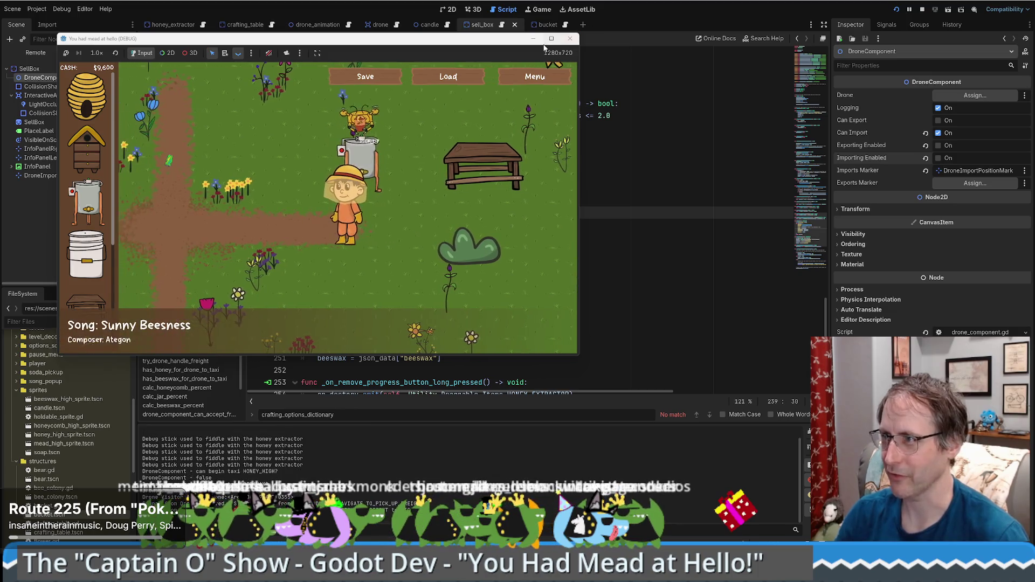
key(F11)
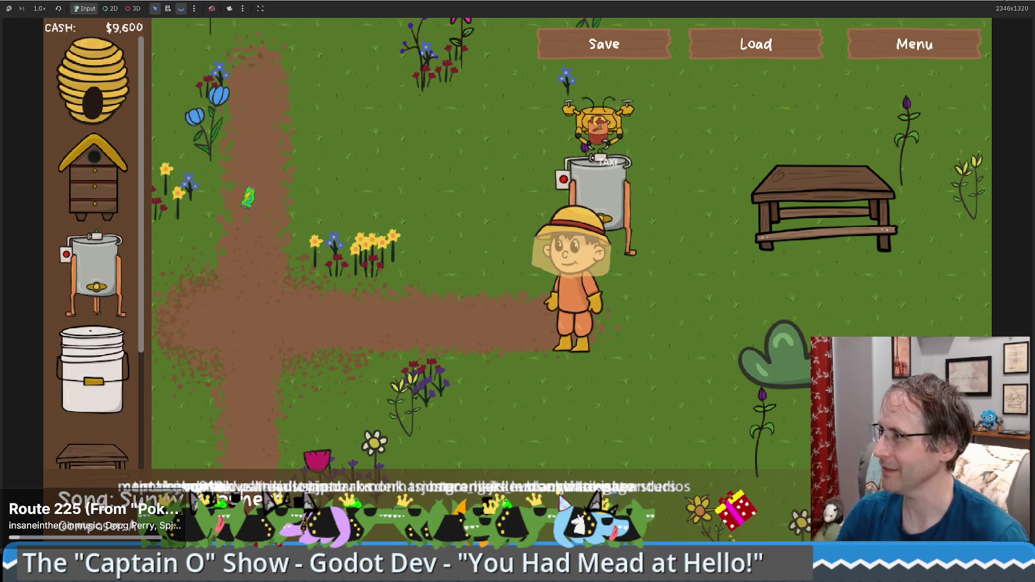
key(F8)
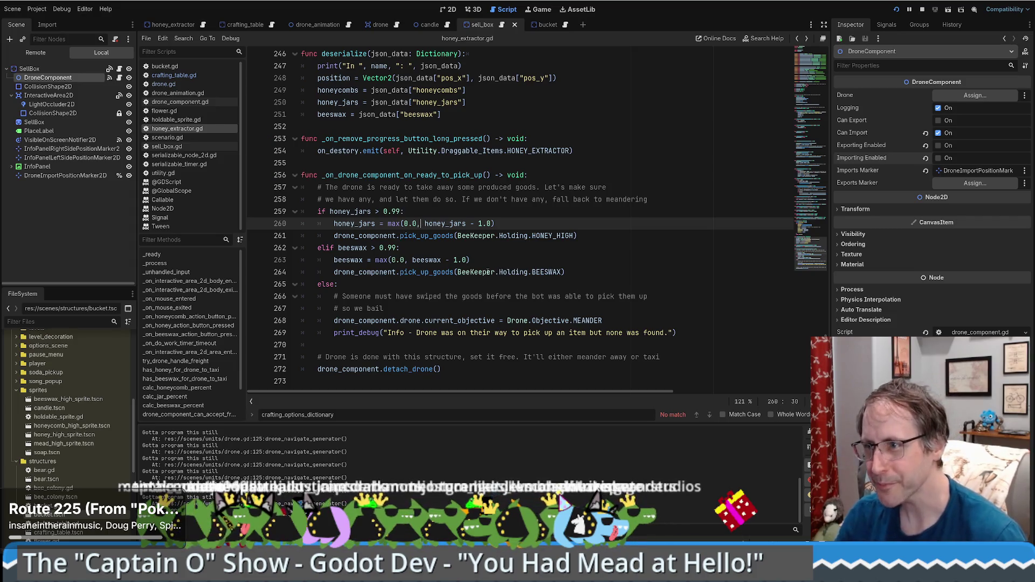
Check BEESWAX and the pick_up_goods definition, return to honey_extractor.gd, and rerun the project.
click(546, 271)
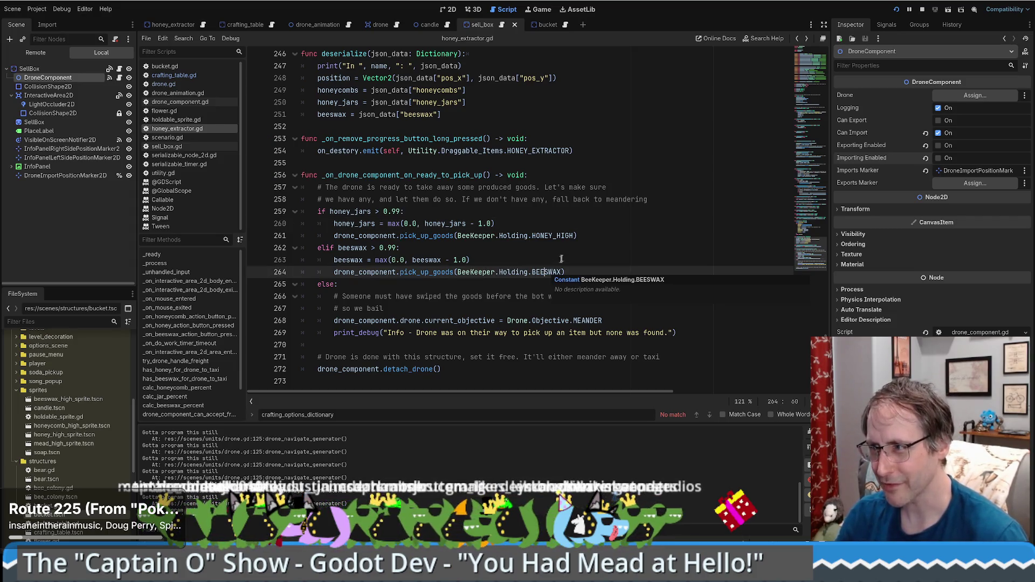
ctrl+click(431, 272)
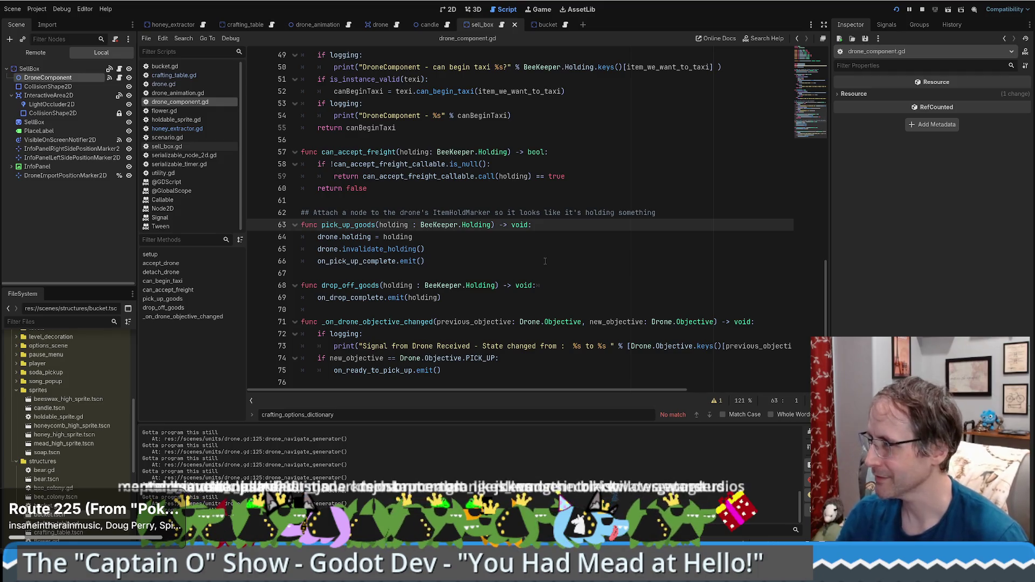
key(alt+Left)
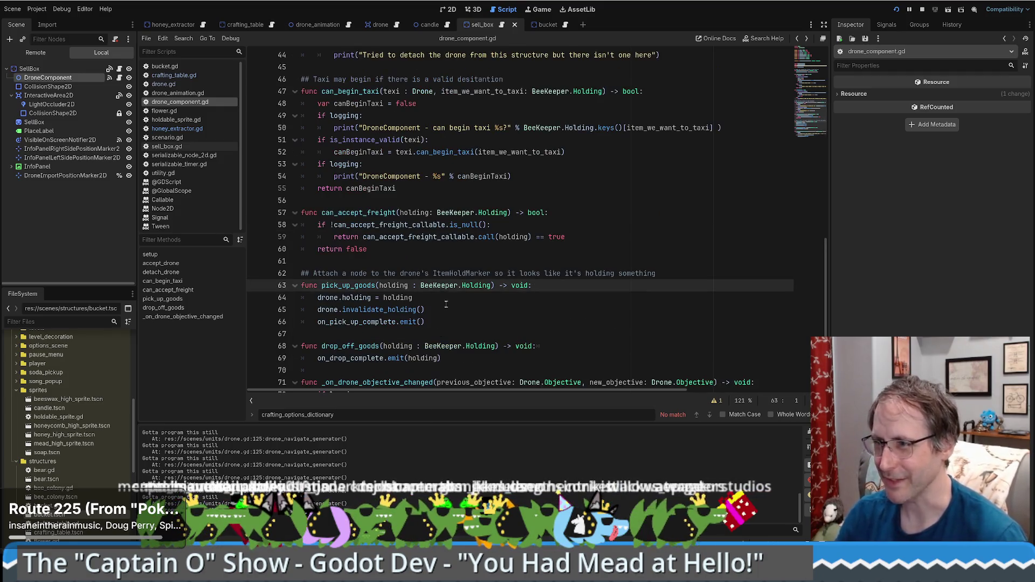
key(alt+Left)
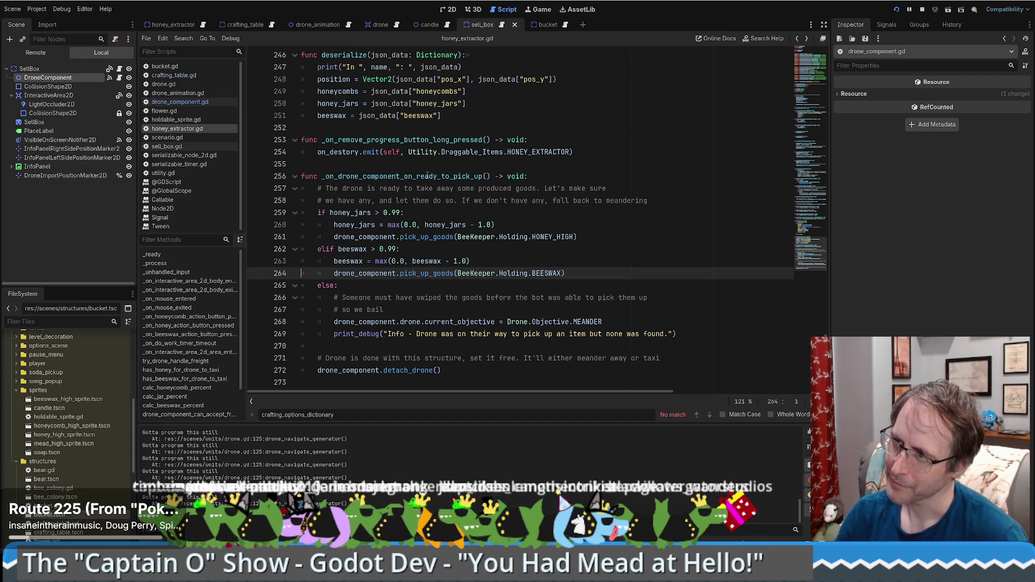
key(F5)
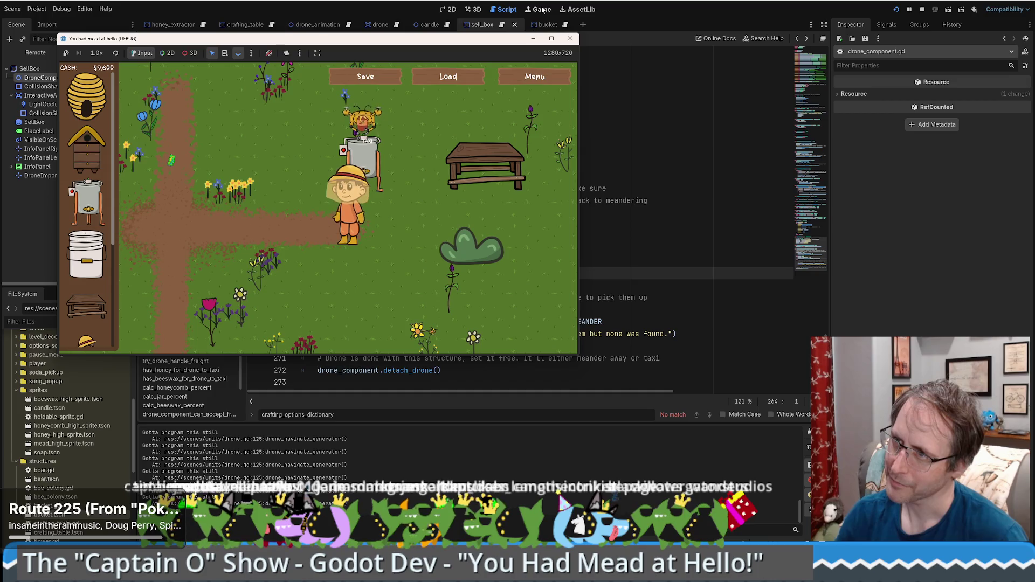
click(643, 265)
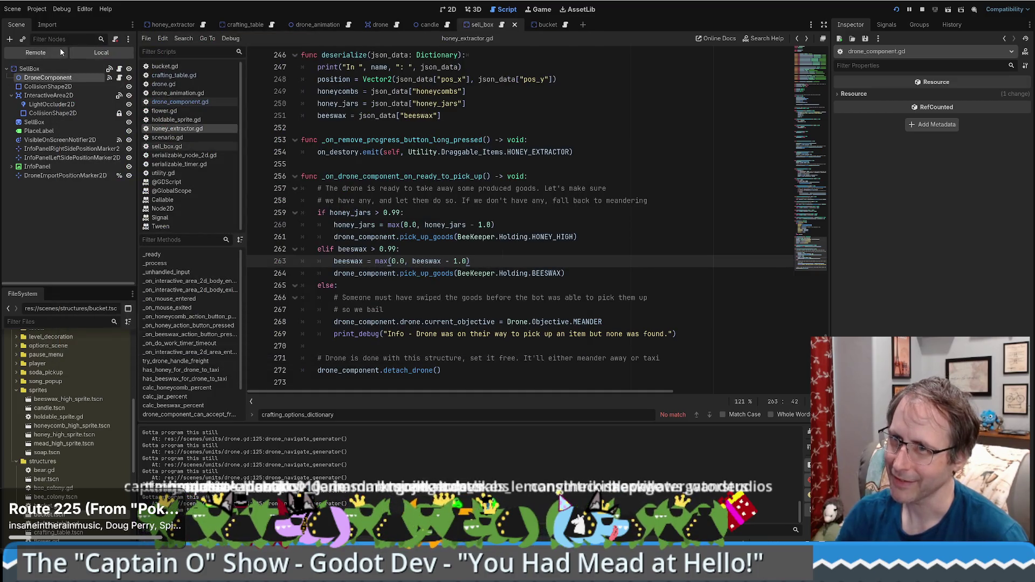
Expand Scenario, DebugApiaryWorld, Drone and DroneAnimation in the Remote scene tree.
click(61, 105)
click(11, 104)
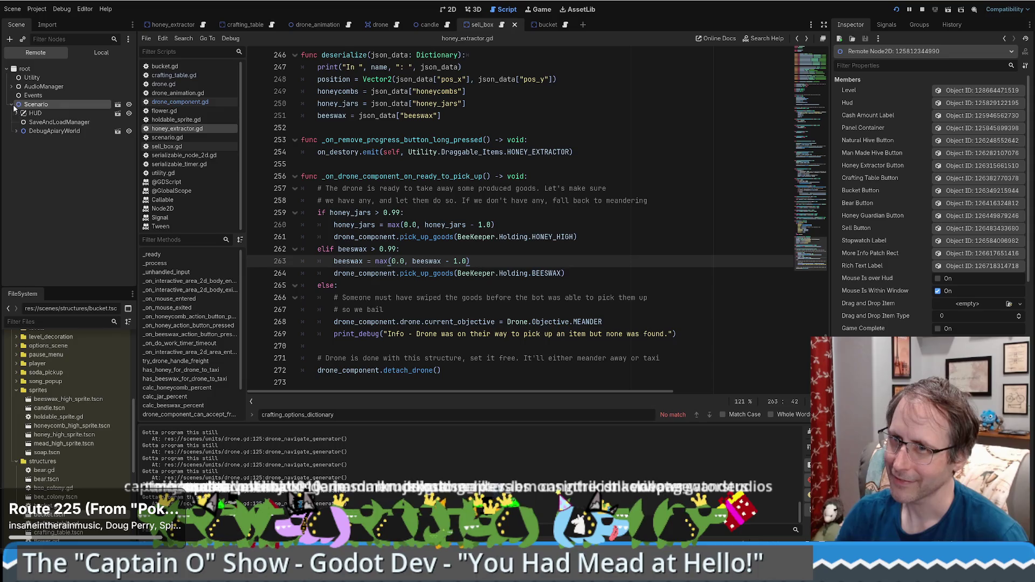
click(17, 131)
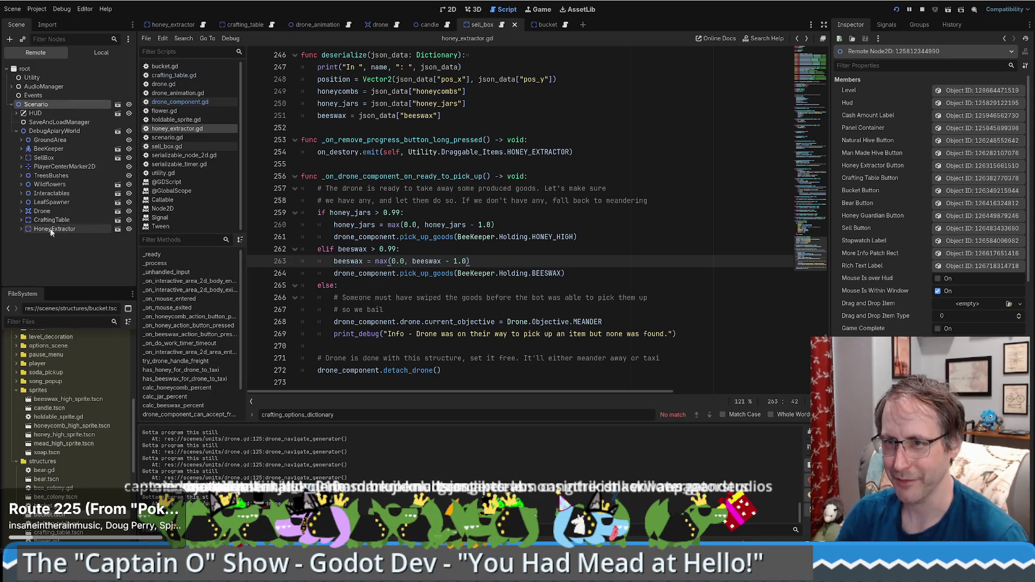
click(42, 211)
click(21, 211)
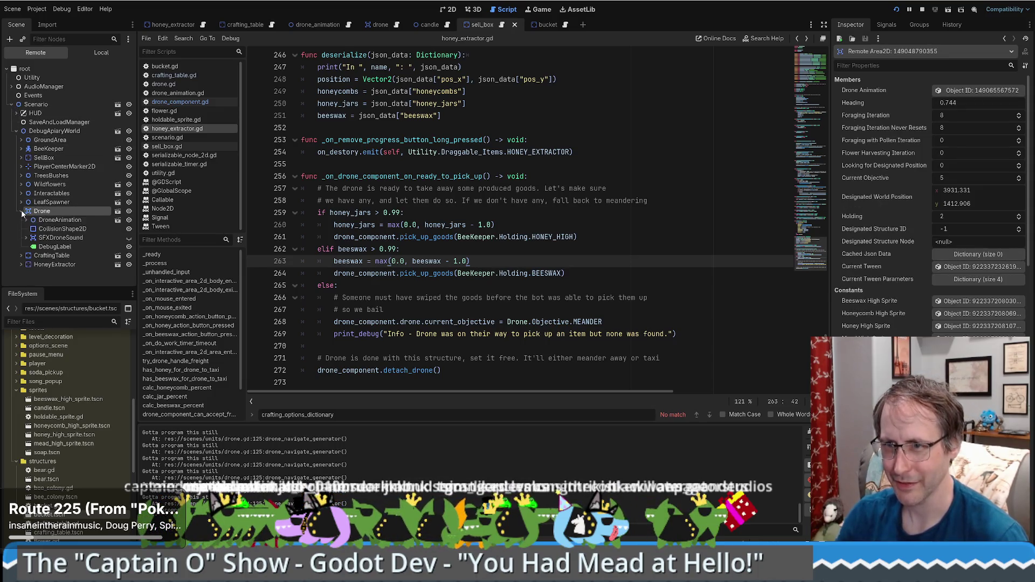
click(26, 220)
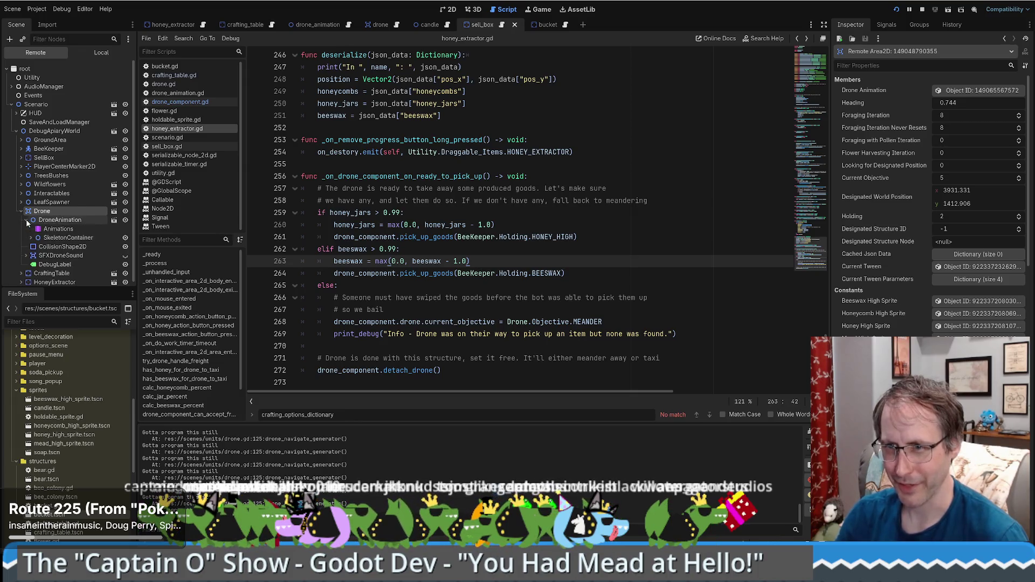
Expand SkeletonContainer, Parts and ItemHoldMarker, then open the held honey_high_sprite scene.
click(30, 238)
click(52, 246)
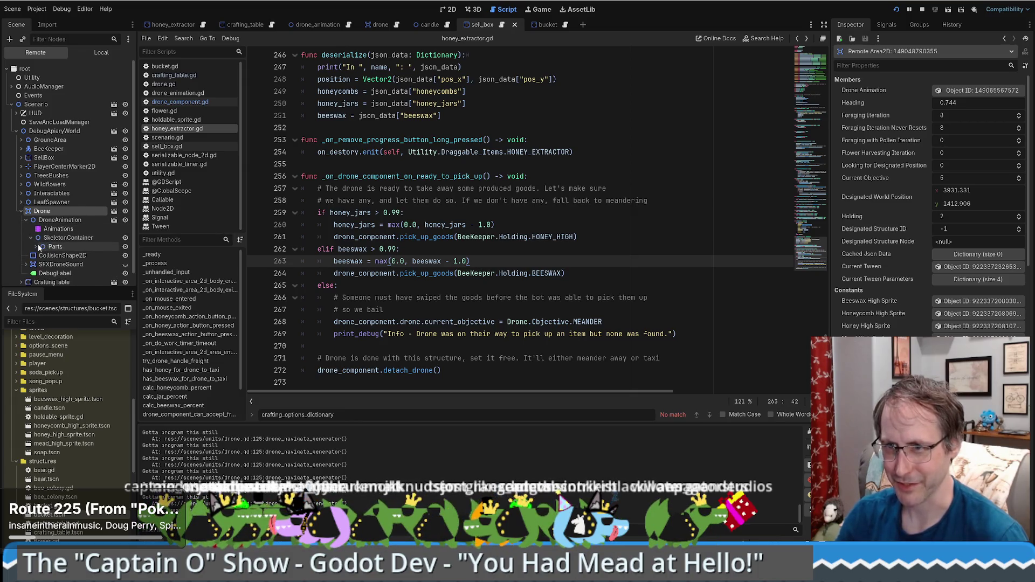
double_click(51, 247)
click(40, 206)
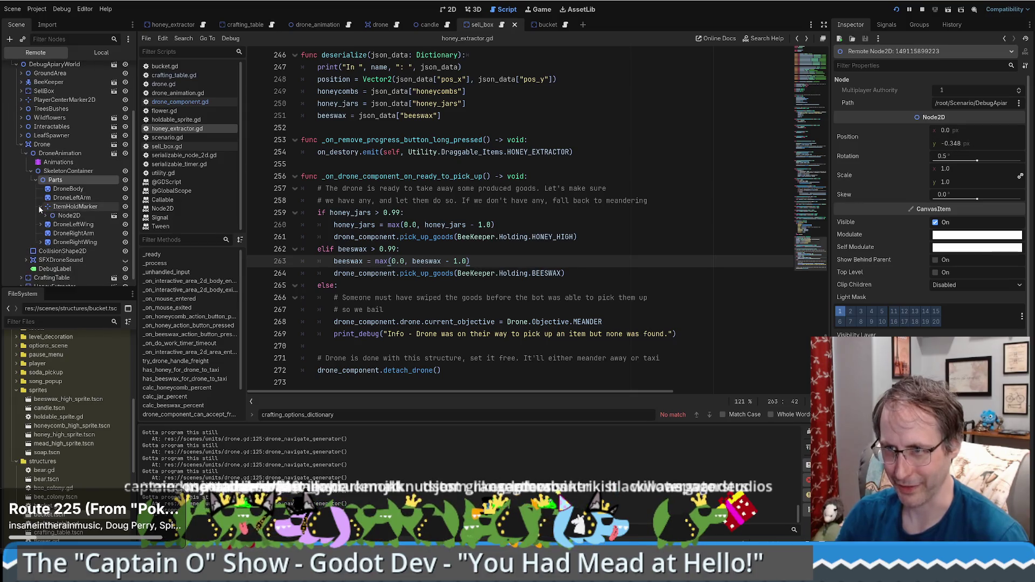
click(70, 215)
click(113, 216)
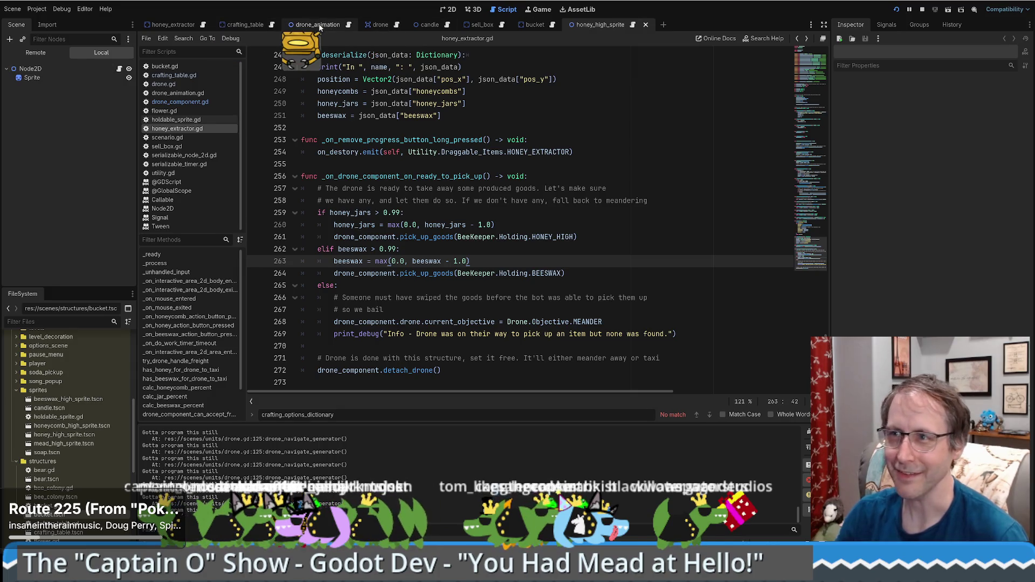
click(349, 25)
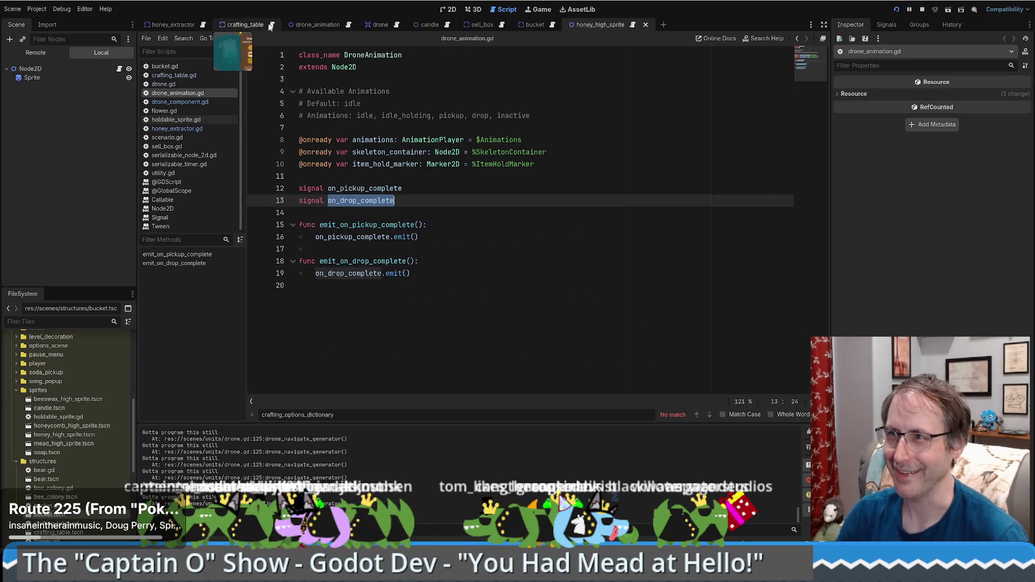
Open drone.gd and search it for 'beeswa'.
click(380, 25)
click(646, 188)
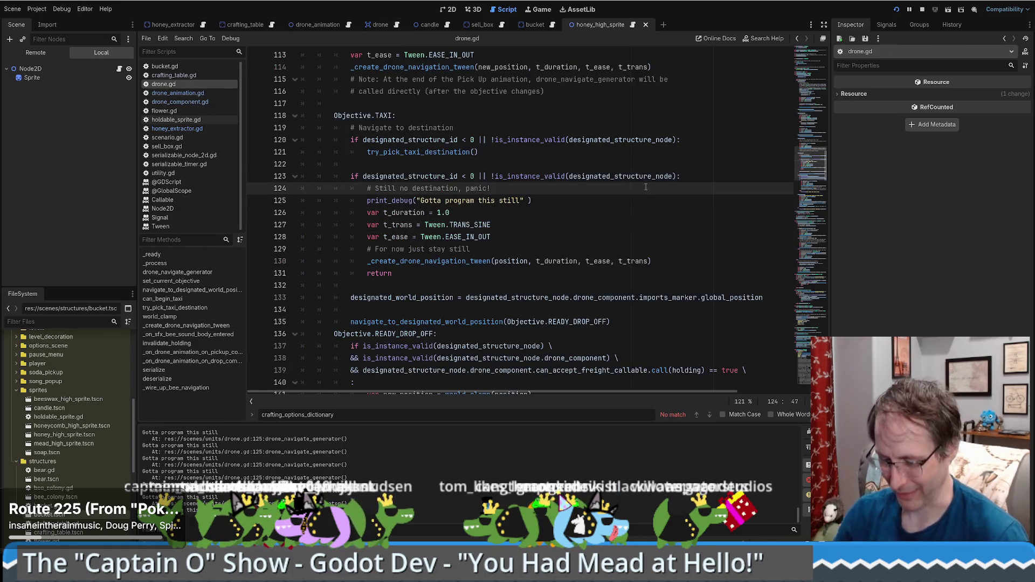
key(ctrl+f)
text(beeswa)
key(Escape)
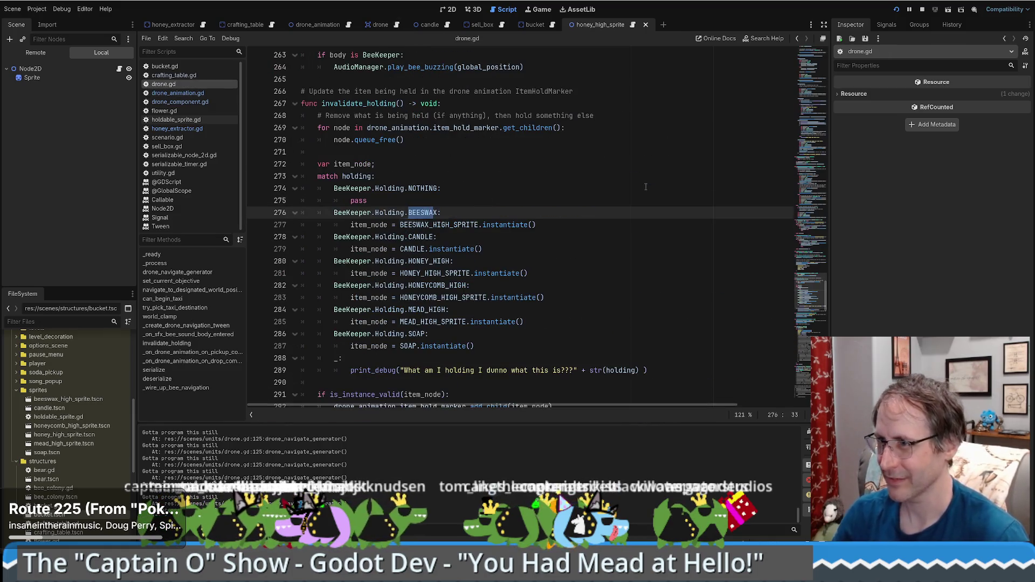
Follow BEESWAX_HIGH_SPRITE to view the beeswax_high_sprite scene, then return to drone.gd.
ctrl+click(451, 225)
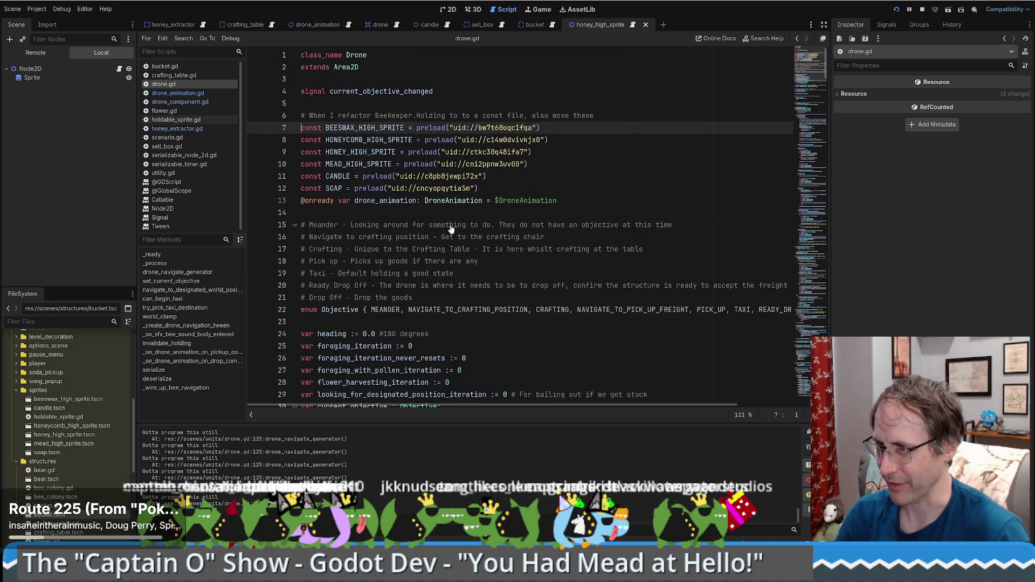
ctrl+click(499, 129)
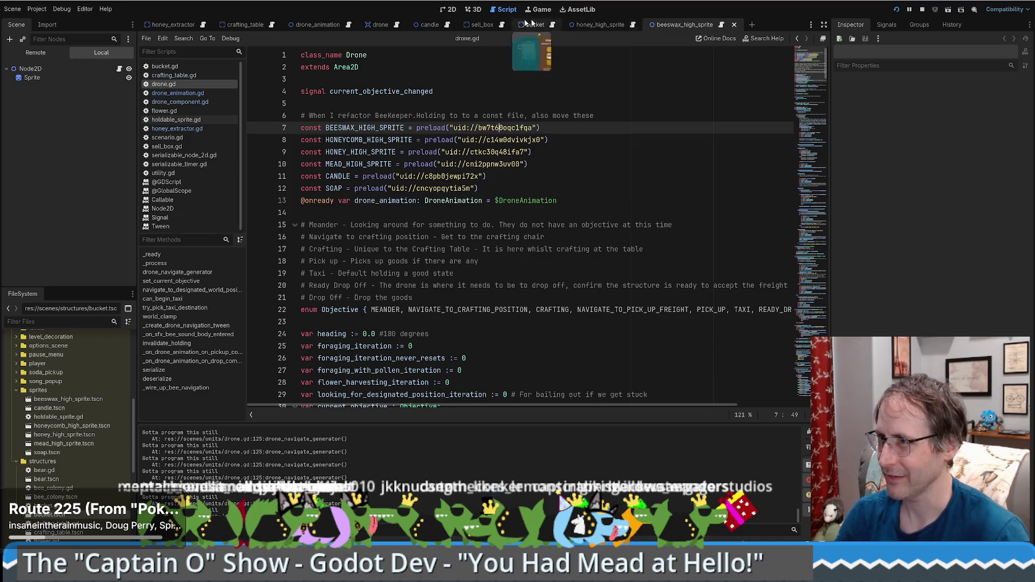
click(452, 10)
click(505, 9)
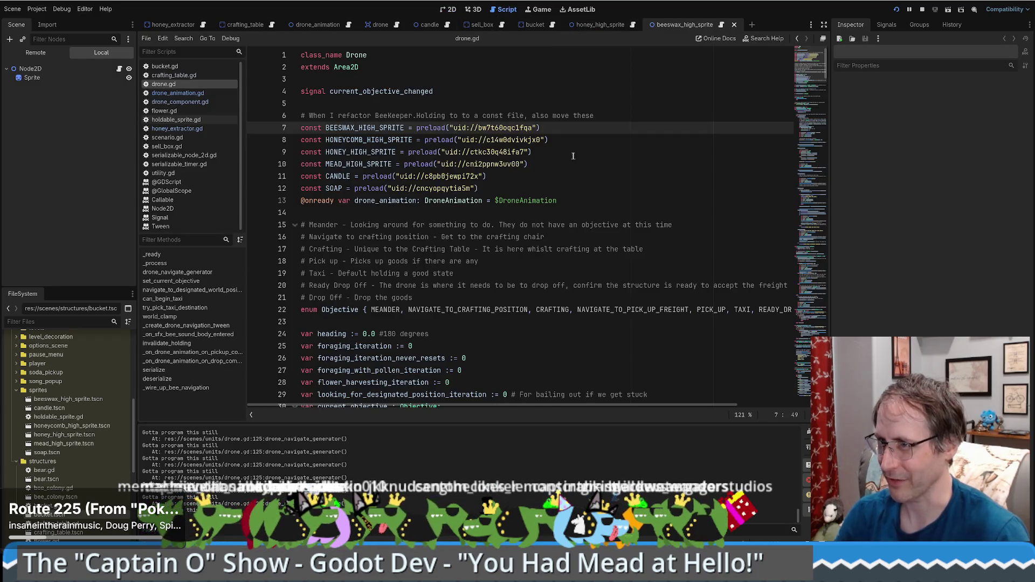
scroll(574, 155, up, 20)
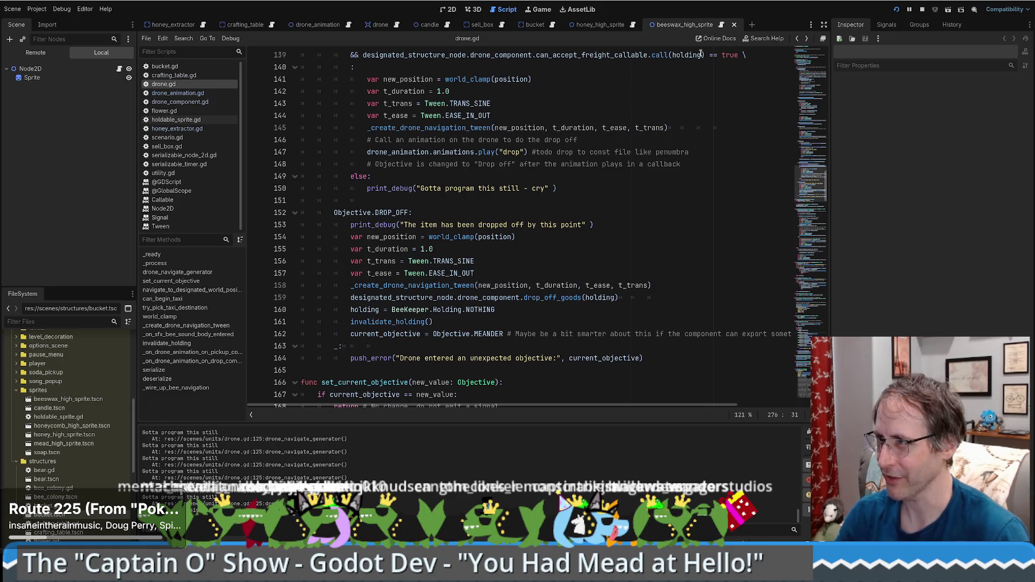
Close both sprite scenes, toggle a breakpoint on line 263 of honey_extractor.gd, and rerun the game.
middle_click(702, 24)
middle_click(577, 22)
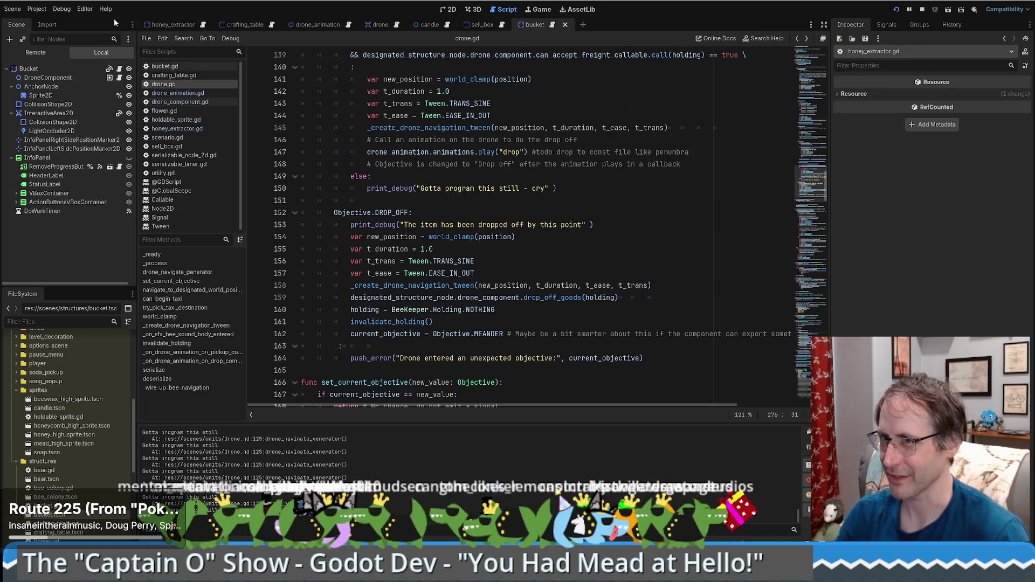
click(176, 128)
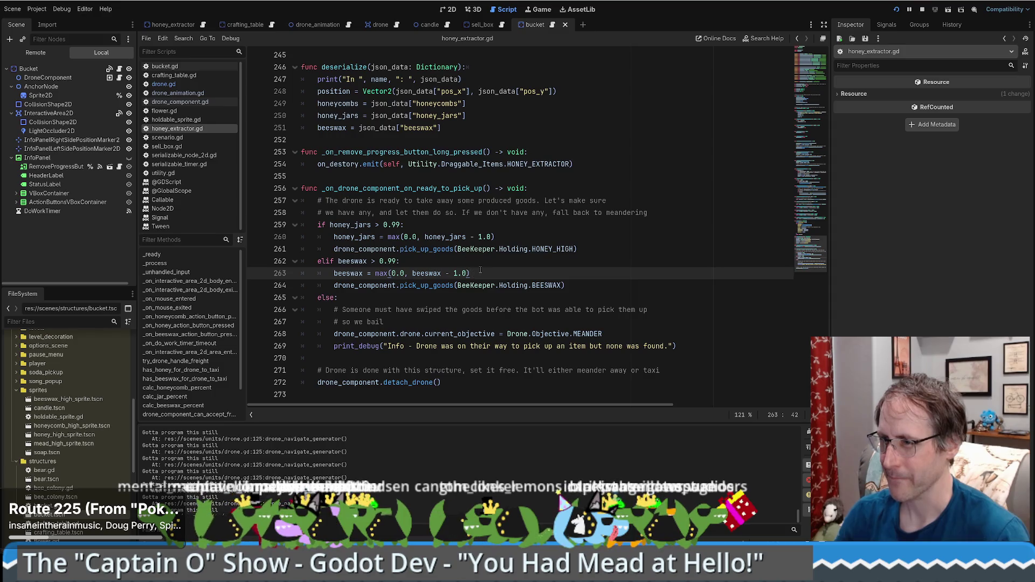
click(256, 273)
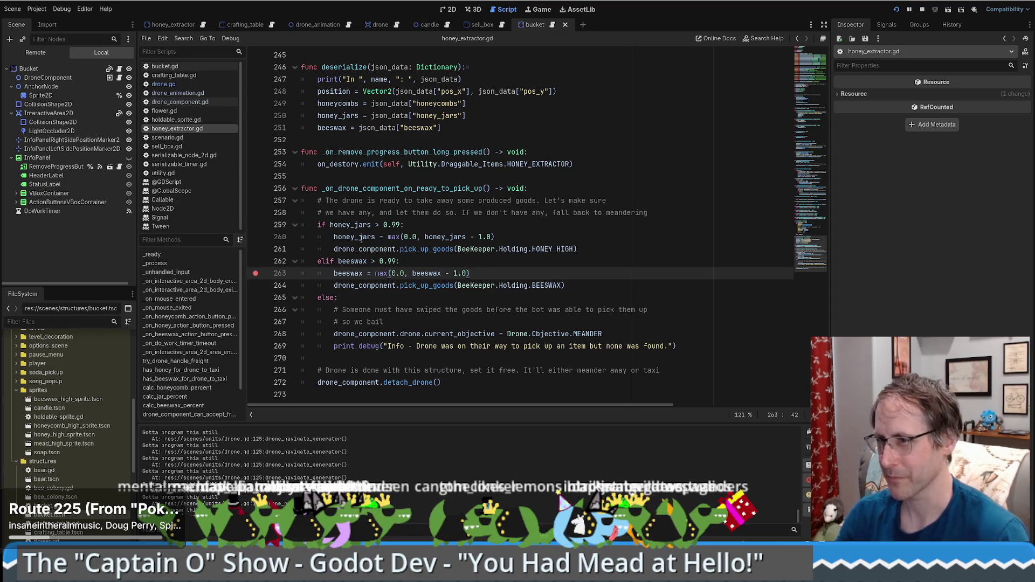
click(256, 274)
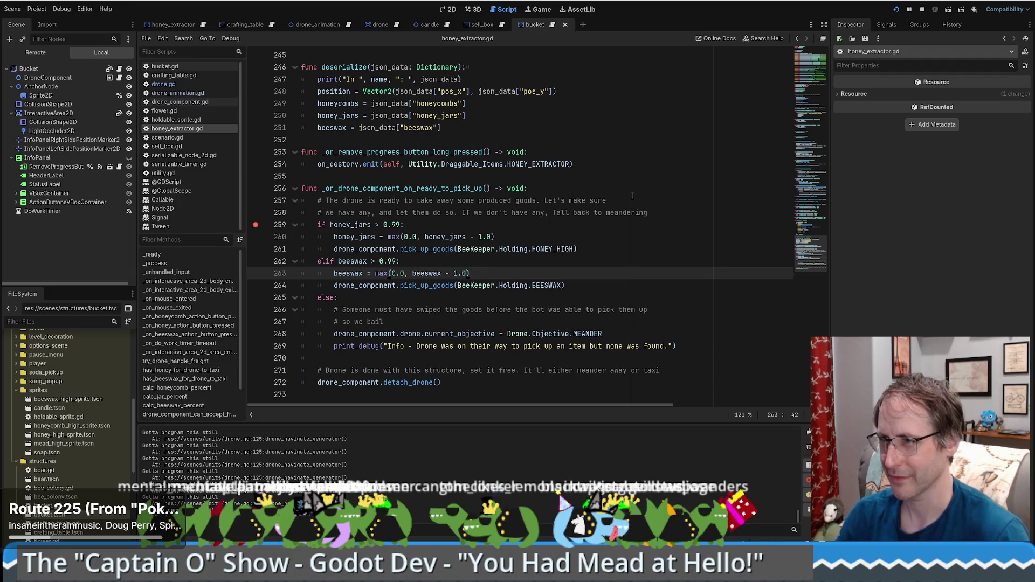
click(905, 9)
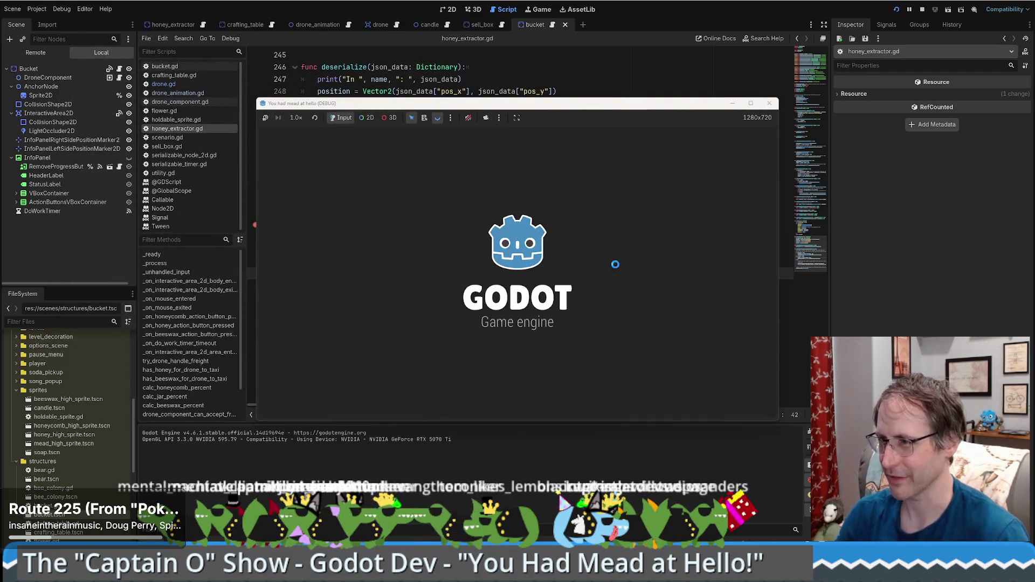
Return the running game to the title screen, confirming lost progress, and start a New Game.
click(566, 275)
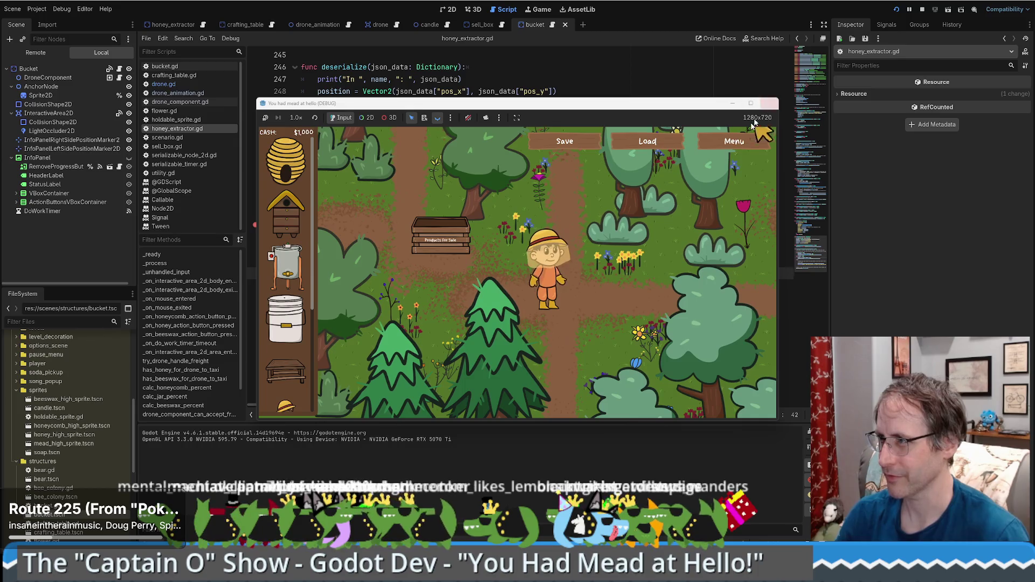
click(744, 141)
click(680, 402)
click(680, 402)
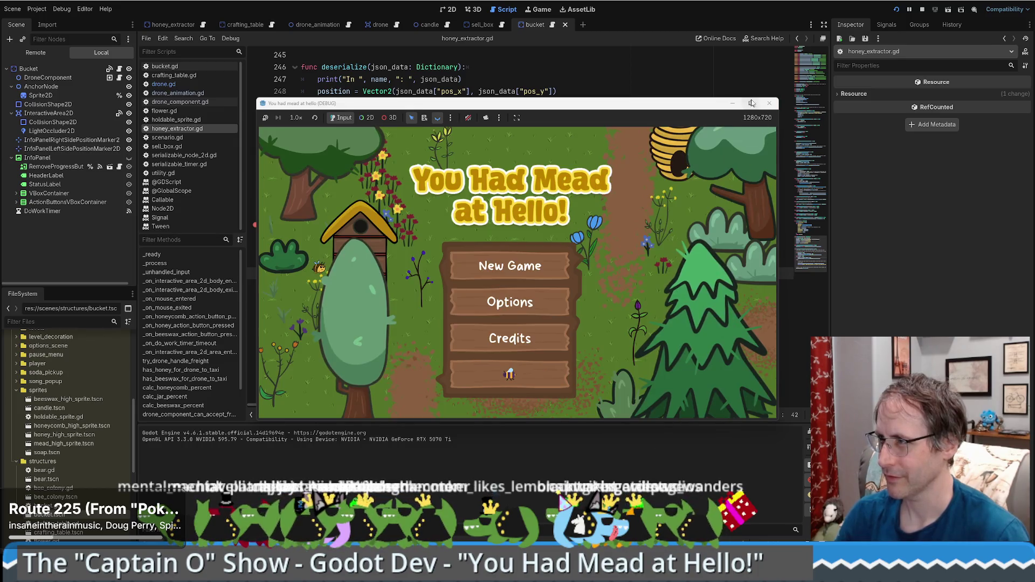
click(462, 473)
Place a Honey Extractor and a Crafting Table, walk the farmer to the extractor, and shrink the window.
drag(104, 291, 717, 295)
mouse_move(93, 463)
mouse_down()
mouse_move(625, 302)
mouse_move(739, 296)
mouse_up()
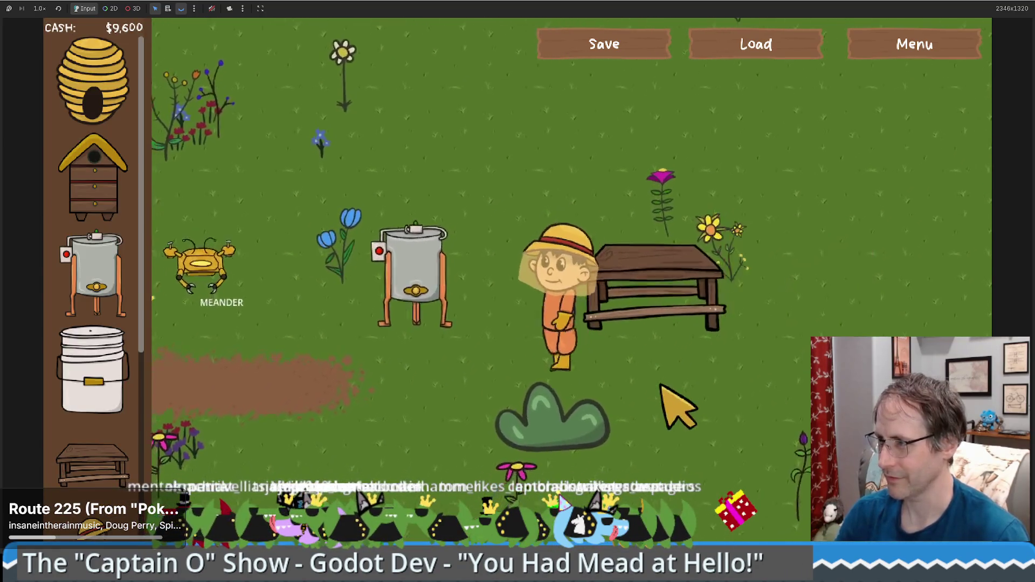
click(539, 194)
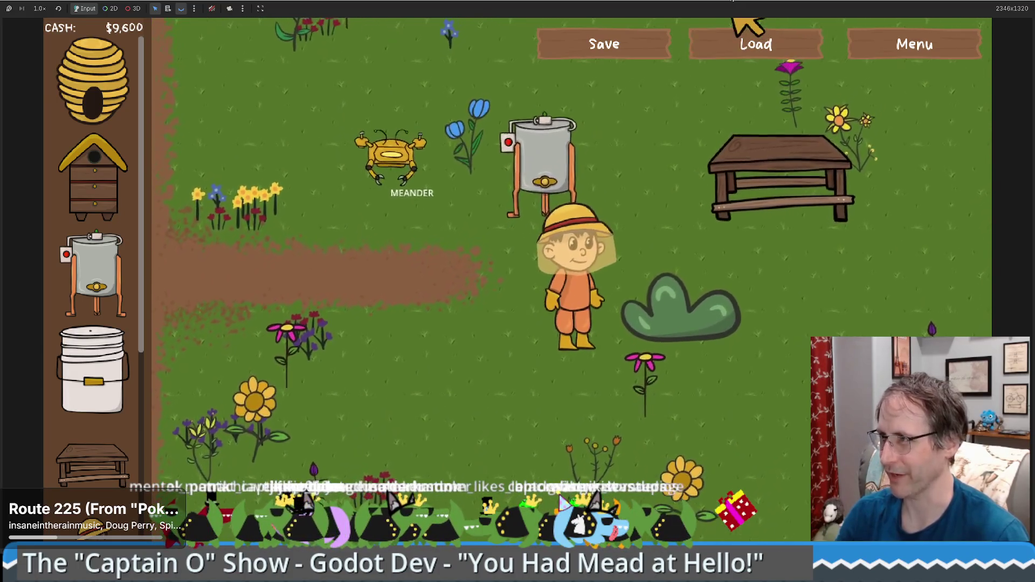
mouse_move(744, 19)
mouse_down()
mouse_move(717, 16)
mouse_move(704, 56)
mouse_up()
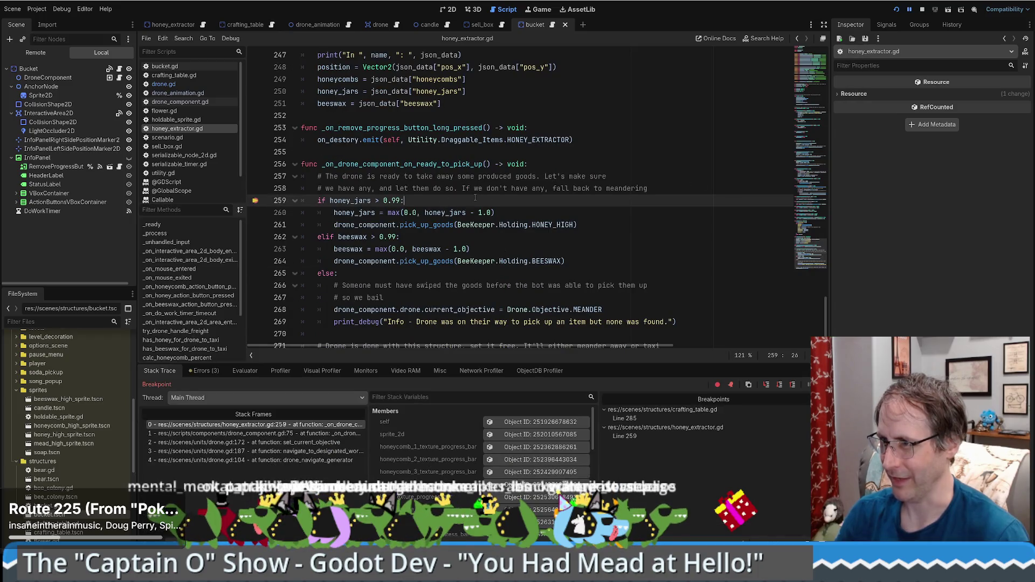
Read the honey_jars value, scroll the pick-up handler, and check stack frames 1 and 0.
mouse_move(355, 200)
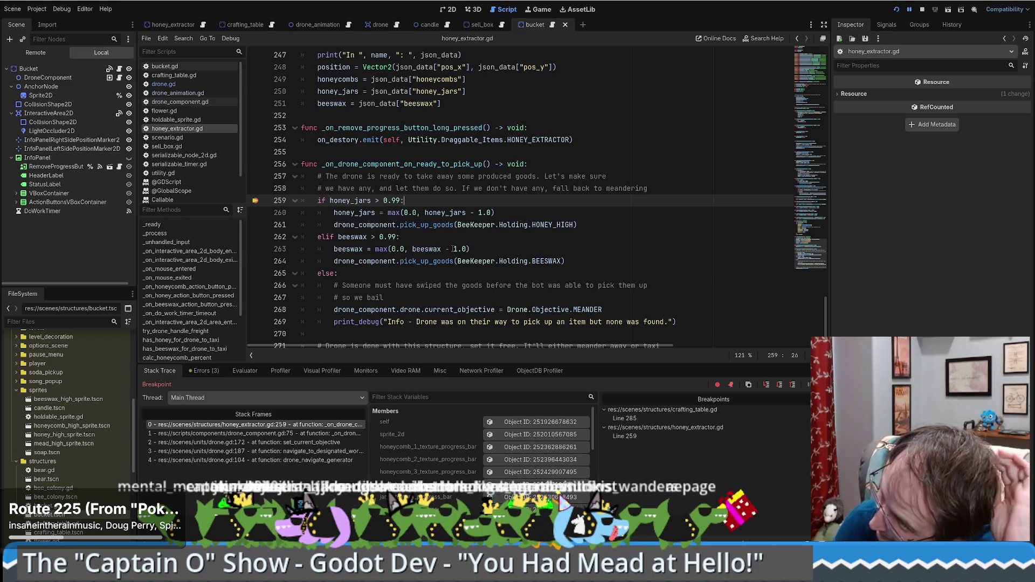
scroll(484, 273, up, 2)
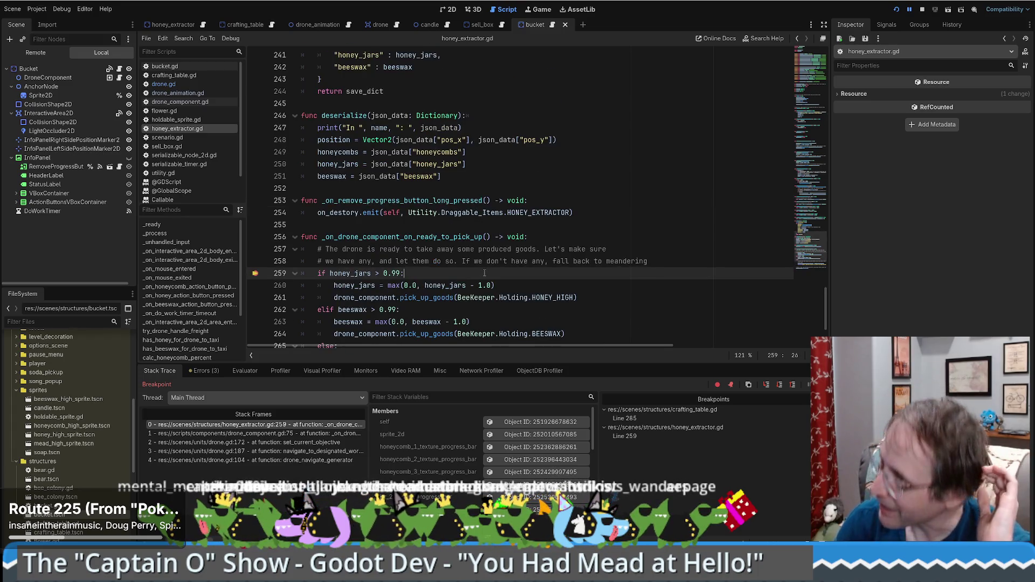
scroll(475, 295, up, 3)
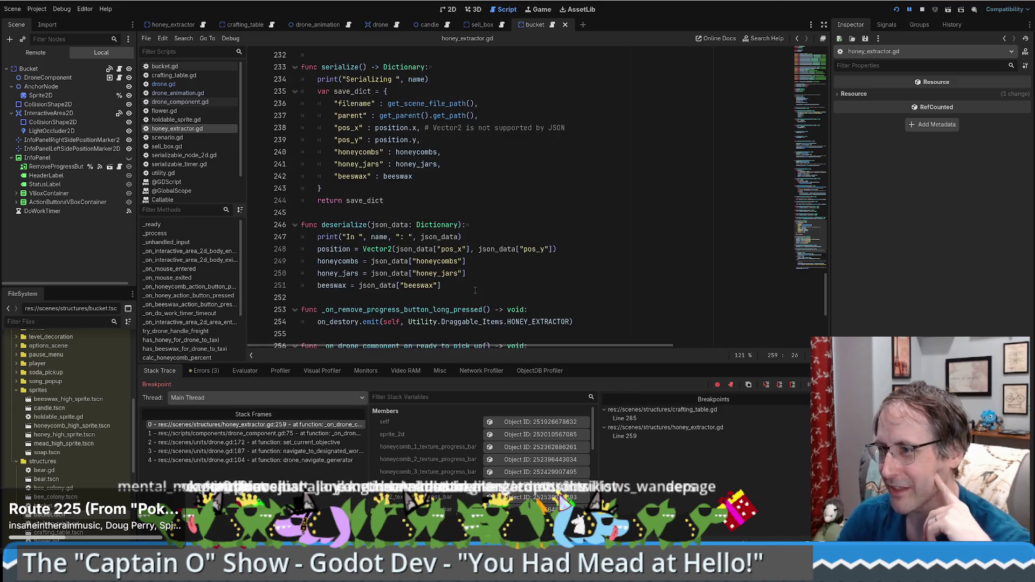
scroll(464, 302, down, 6)
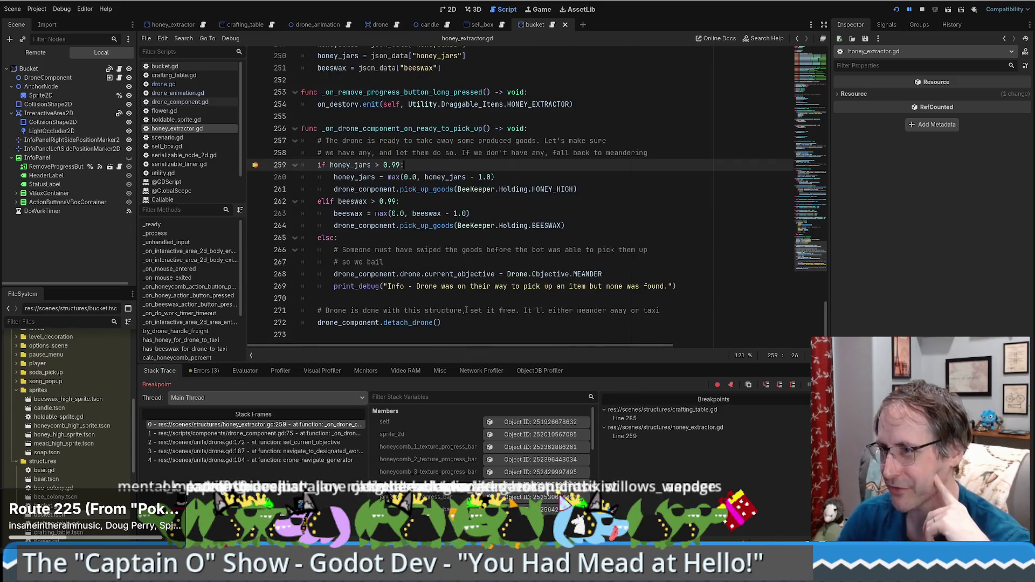
scroll(467, 309, up, 3)
scroll(466, 309, up, 2)
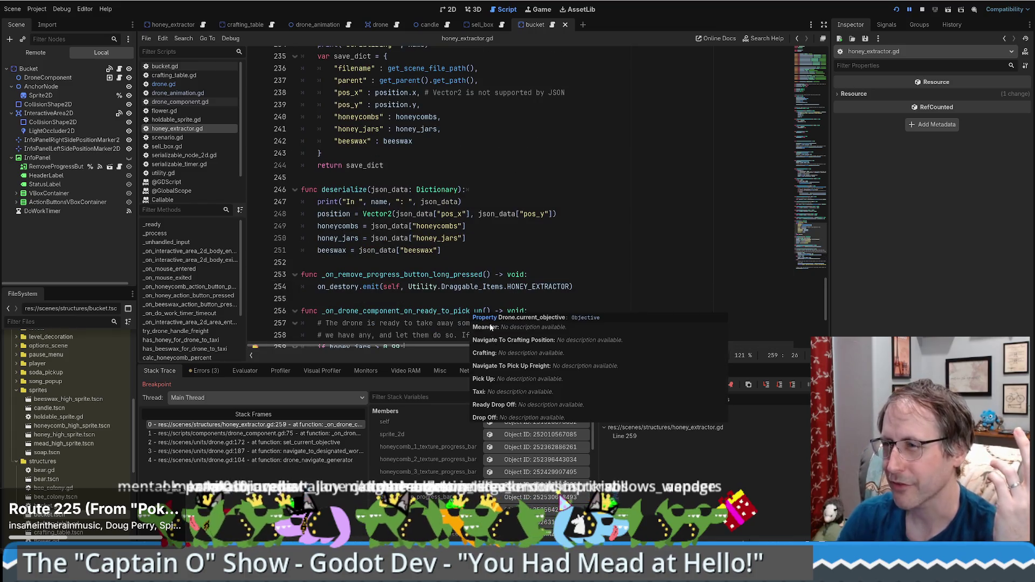
scroll(466, 291, up, 3)
scroll(466, 289, down, 8)
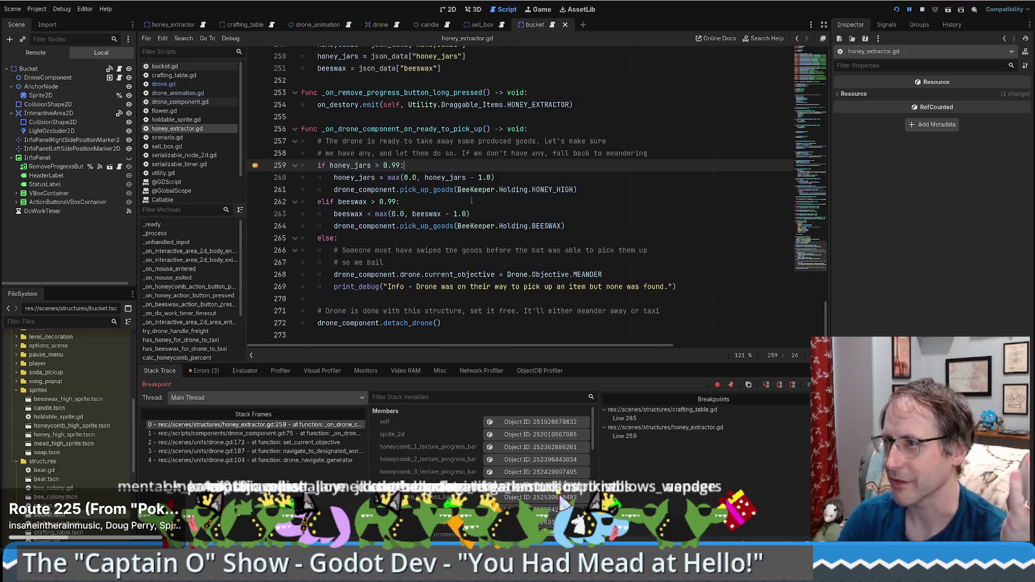
click(264, 435)
click(266, 425)
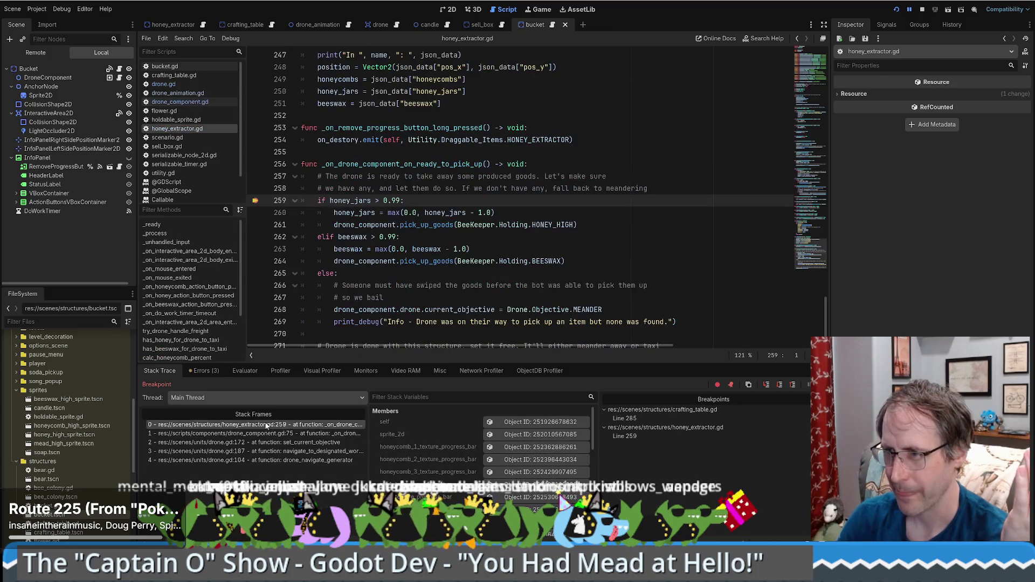
scroll(494, 203, up, 7)
scroll(534, 219, down, 8)
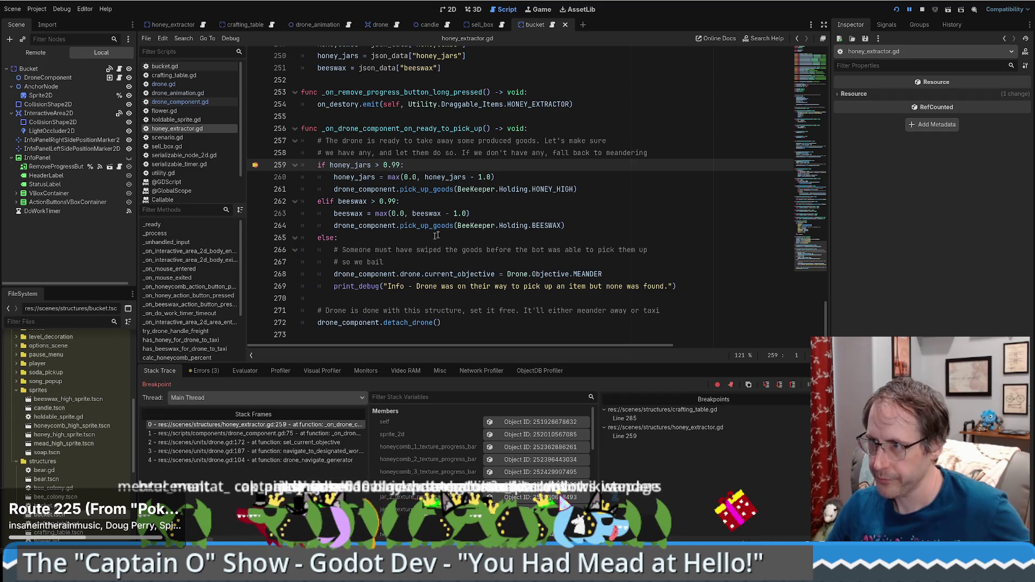
click(537, 189)
double_click(399, 129)
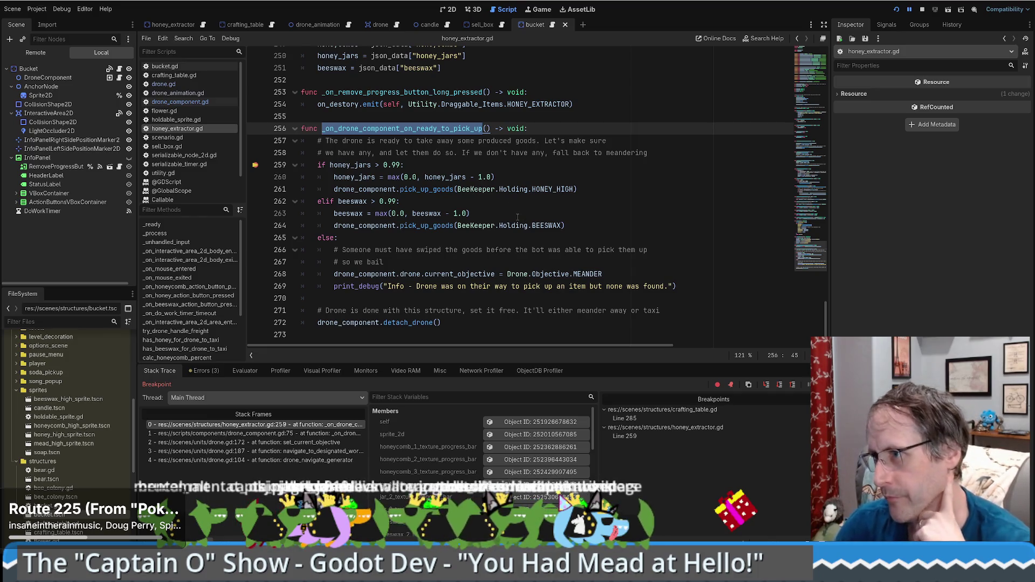
scroll(550, 246, up, 3)
scroll(551, 245, up, 4)
scroll(550, 246, up, 3)
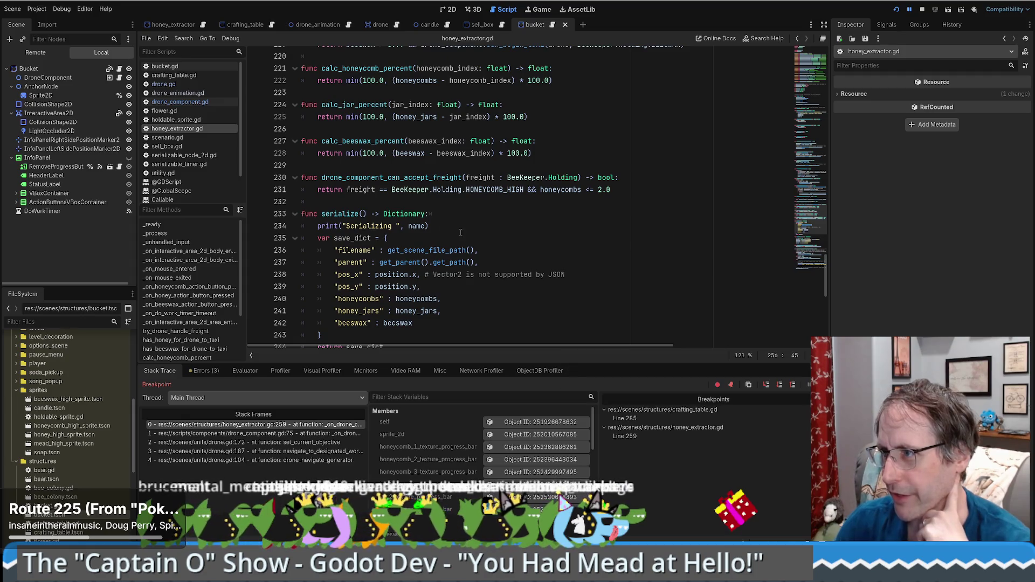
scroll(461, 225, up, 3)
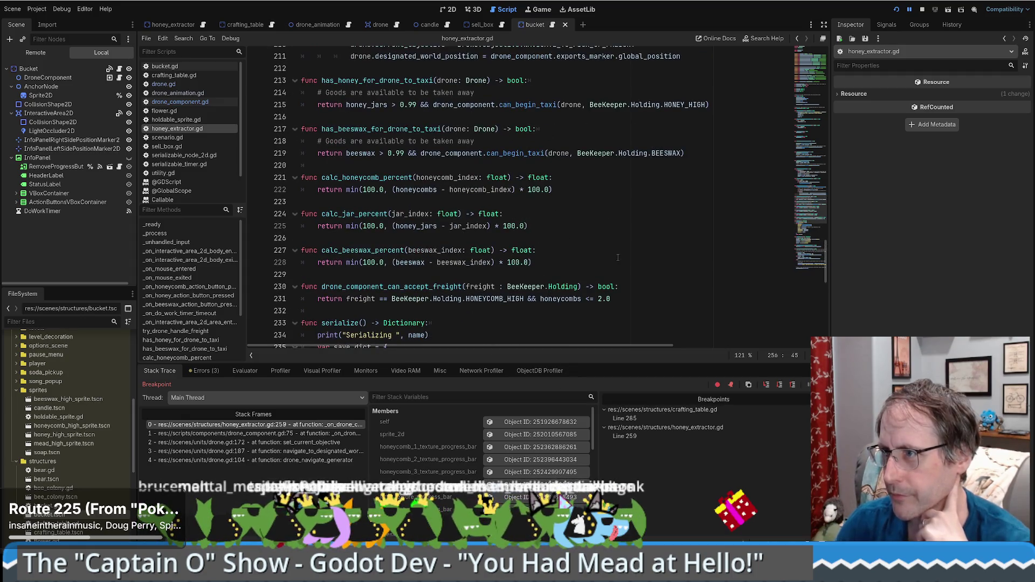
scroll(607, 250, up, 2)
click(382, 153)
scroll(383, 157, up, 2)
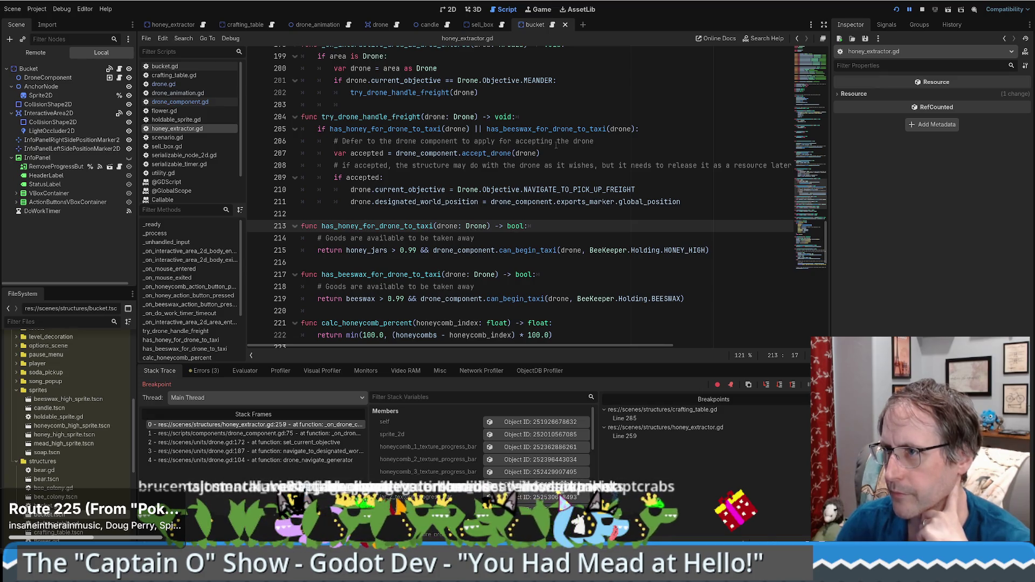
double_click(398, 117)
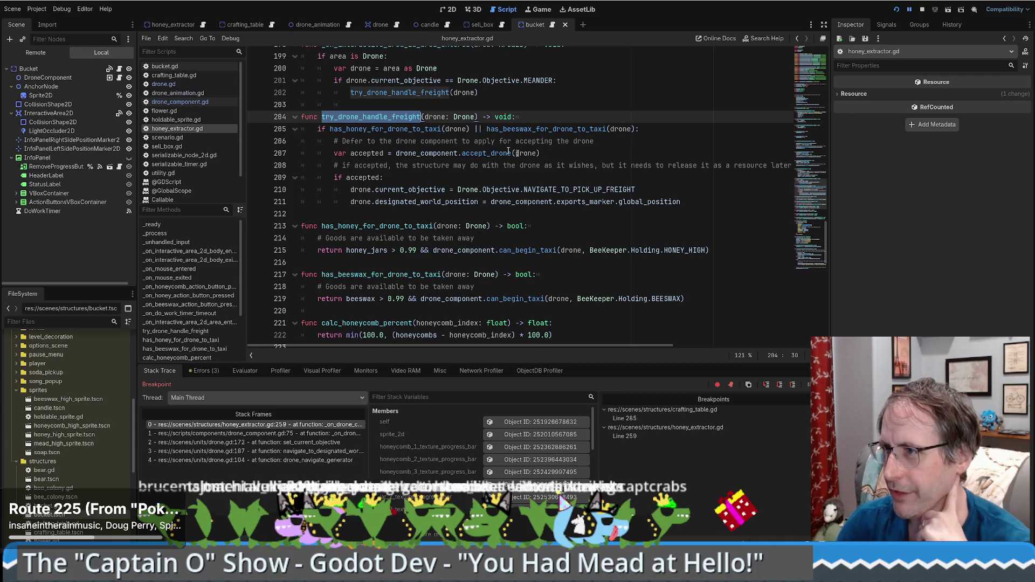
double_click(381, 129)
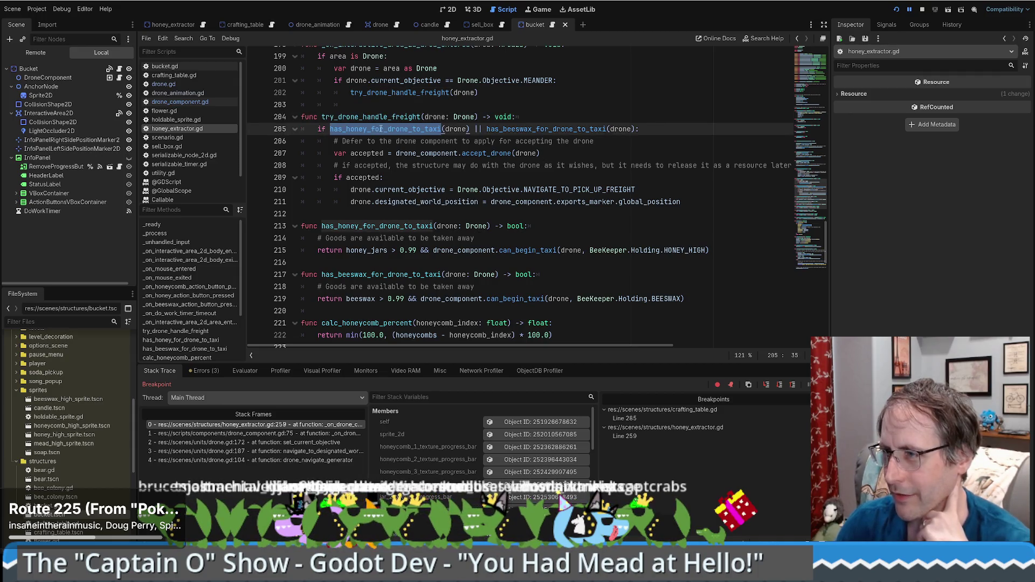
mouse_move(380, 129)
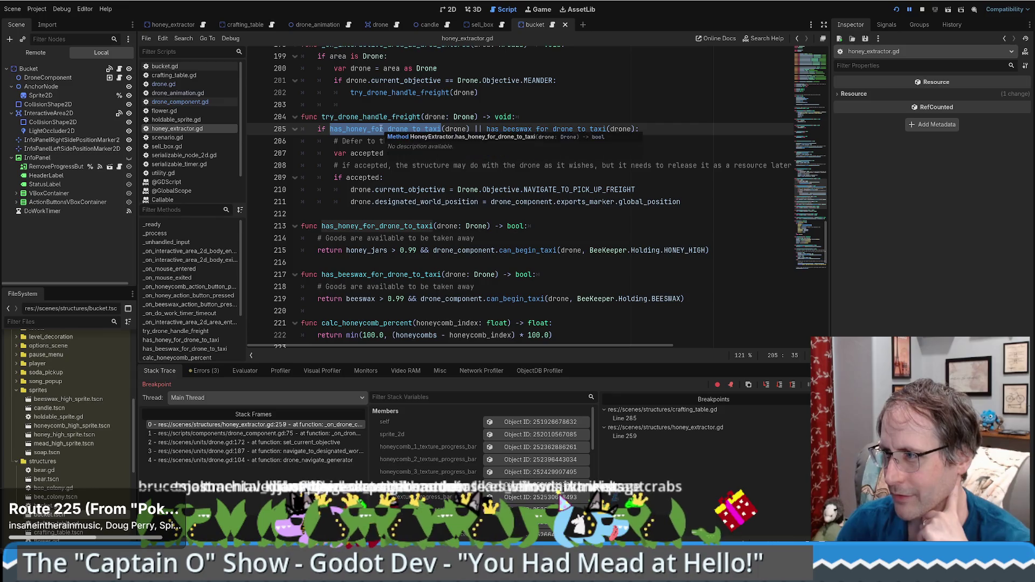
click(381, 129)
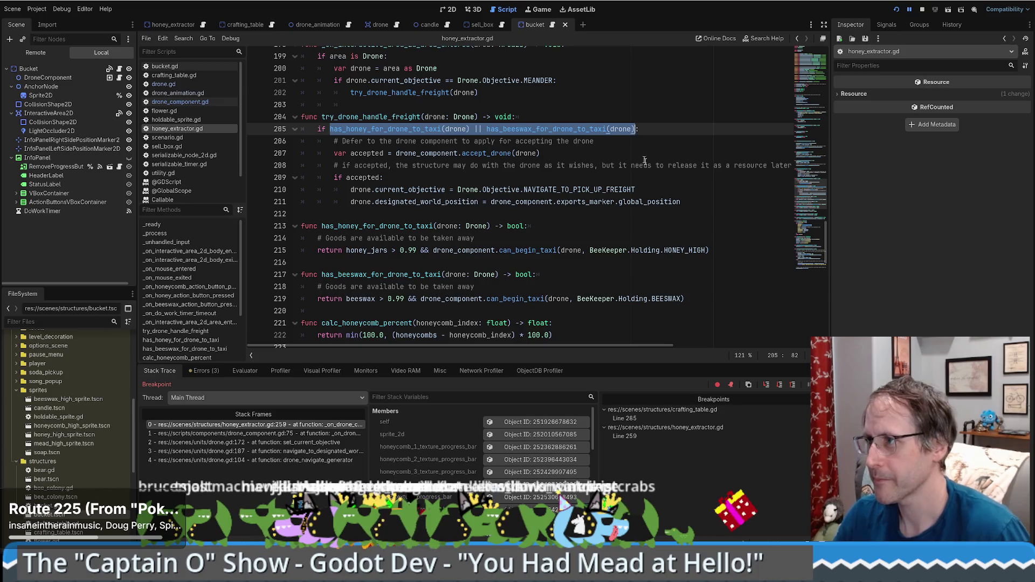
key(alt+Left)
key(alt+Left)
click(458, 174)
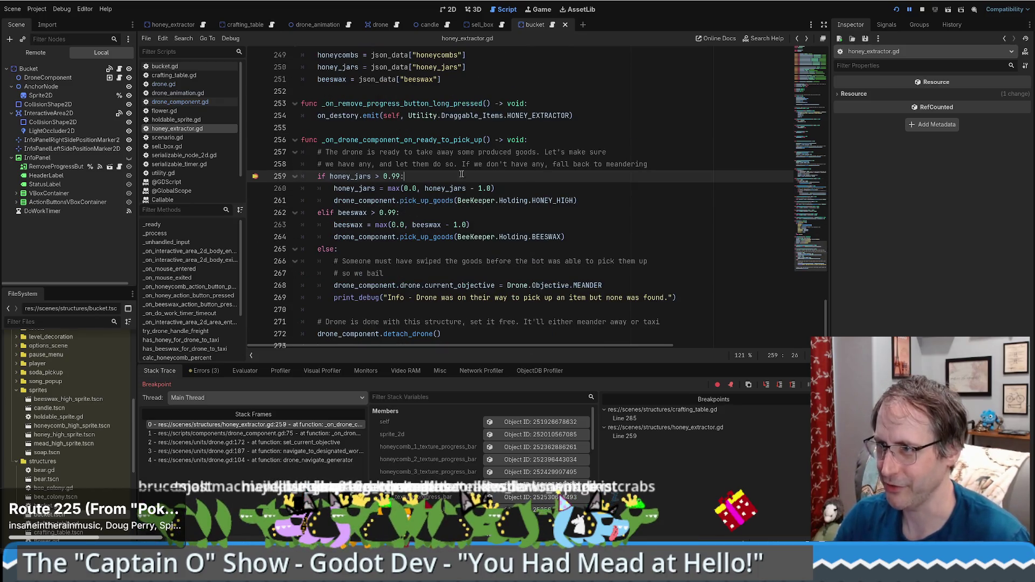
Paste the taxi condition and replace the honey_jars > 0.99 check with has_honey_for_drone_to_taxi(drone).
key(ctrl+shift+Return)
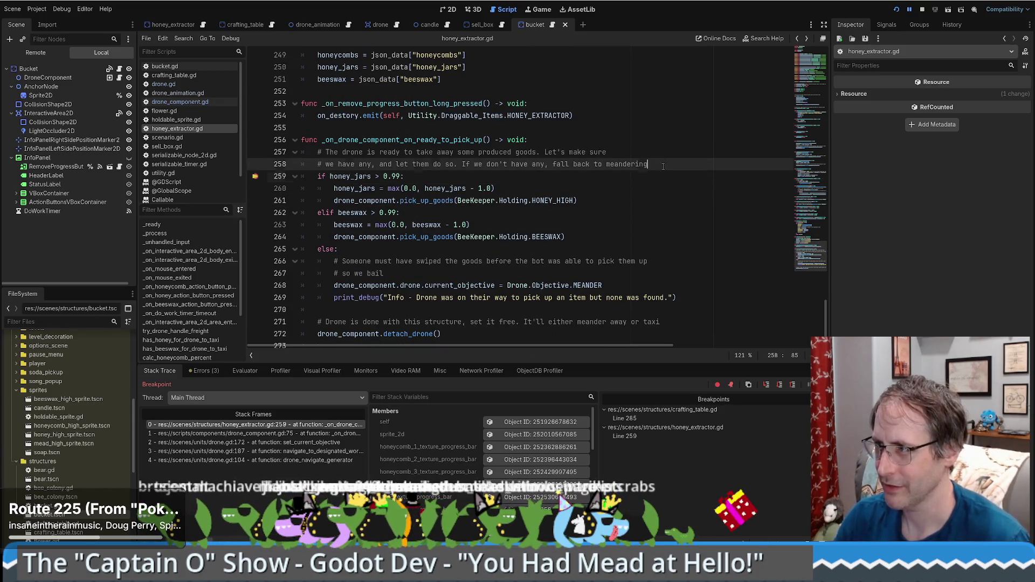
text(has_honey_for_drone_to_taxi(drone) || has_beeswax_for_drone_to_taxi(drone))
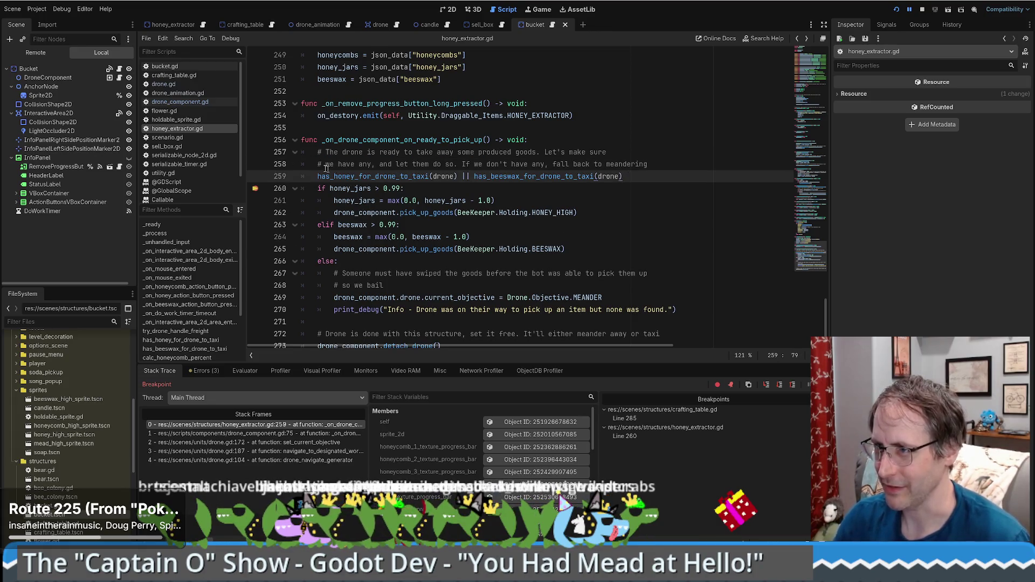
drag(316, 177, 458, 175)
key(ctrl+x)
drag(329, 188, 402, 189)
key(ctrl+v)
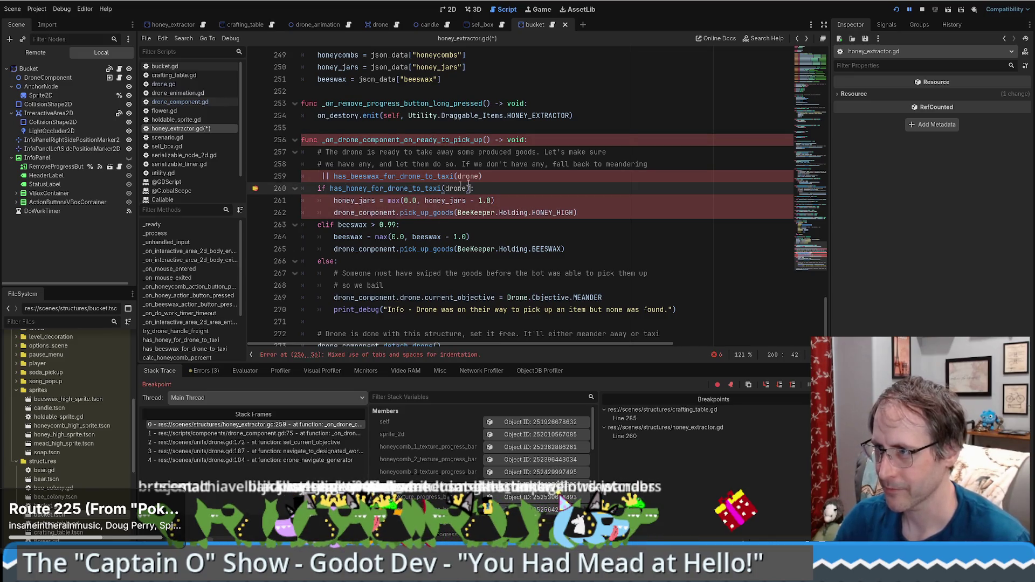
drag(485, 176, 688, 168)
key(BackSpace)
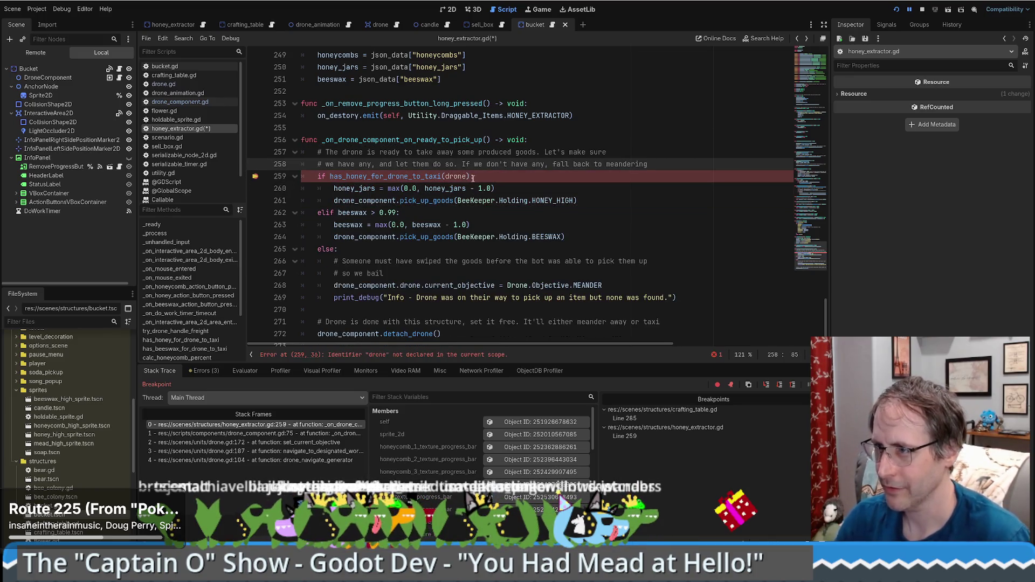
key(ctrl+z)
Replace the beeswax > 0.99 check with has_beeswax_for_drone_to_taxi(drone), then go to line 259's undeclared drone error.
click(382, 167)
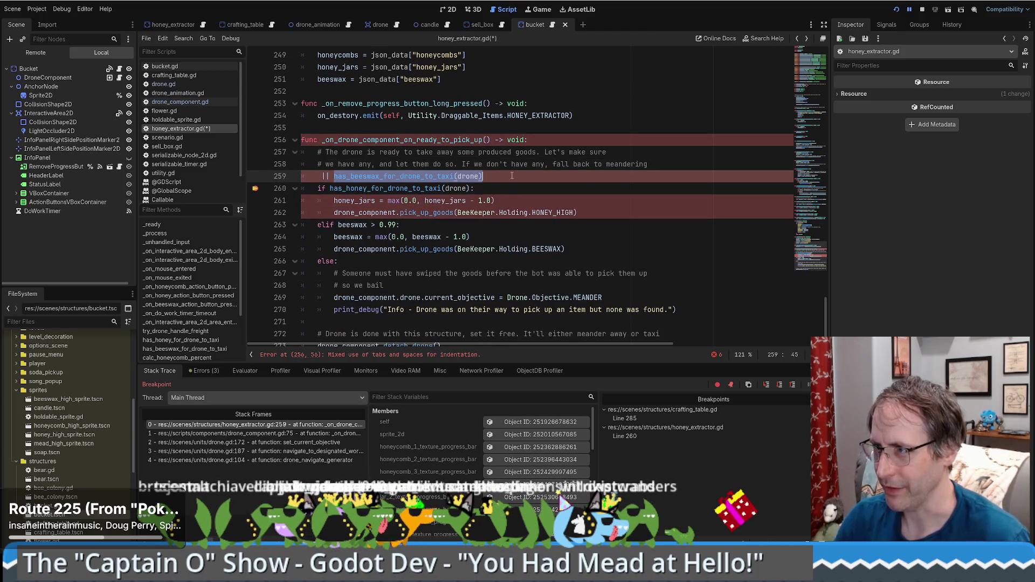
drag(584, 176, 649, 164)
key(BackSpace)
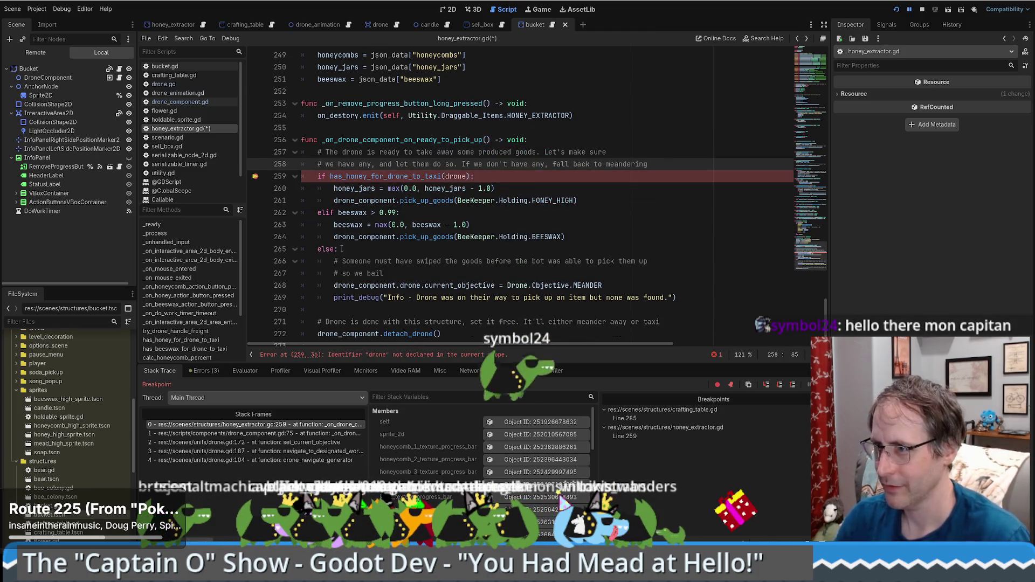
drag(398, 213, 338, 213)
key(ctrl+v)
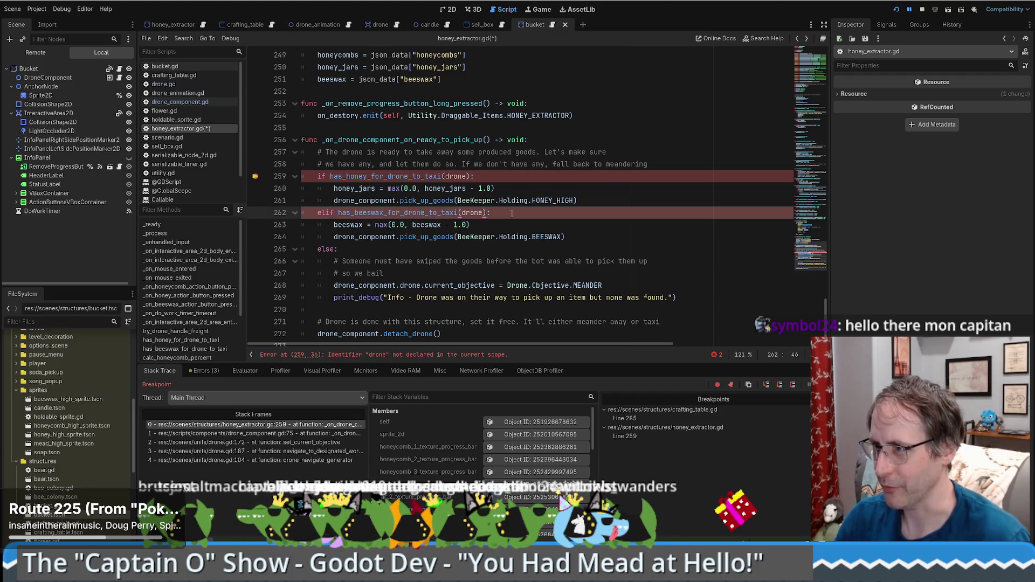
key(ctrl+z)
key(ctrl+z)
key(ctrl+z)
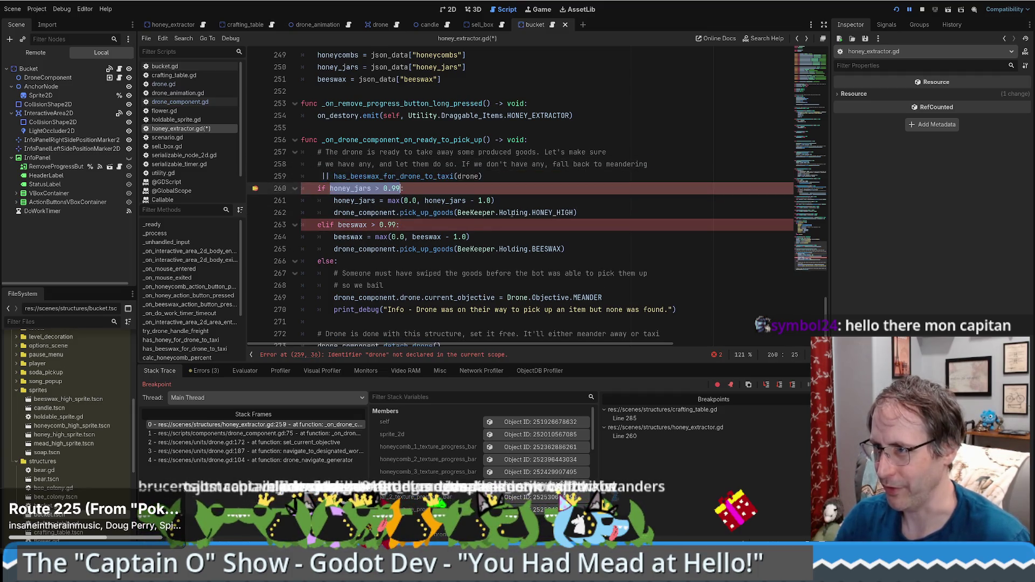
key(ctrl+y)
key(ctrl+y)
key(ctrl+y)
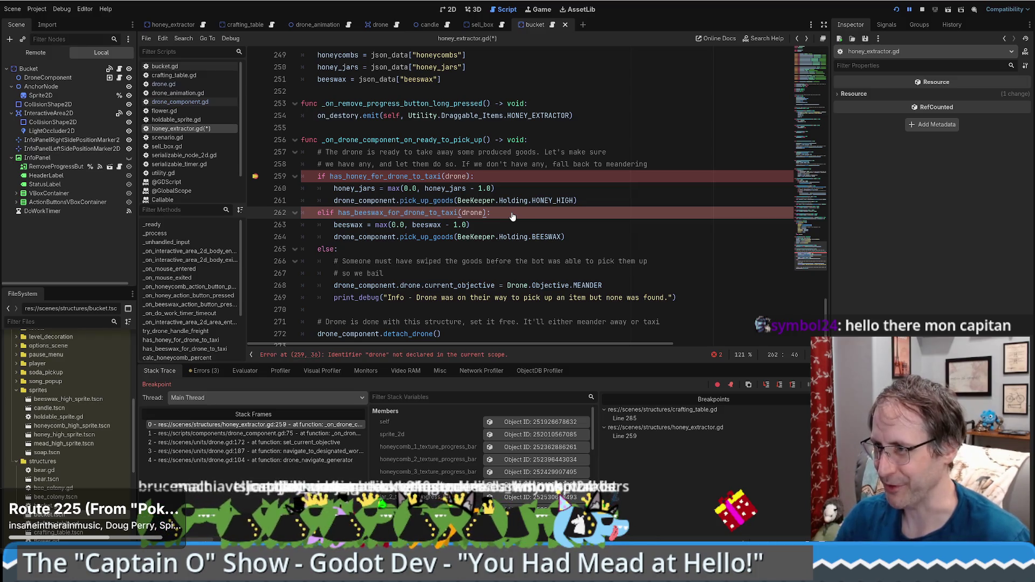
click(550, 179)
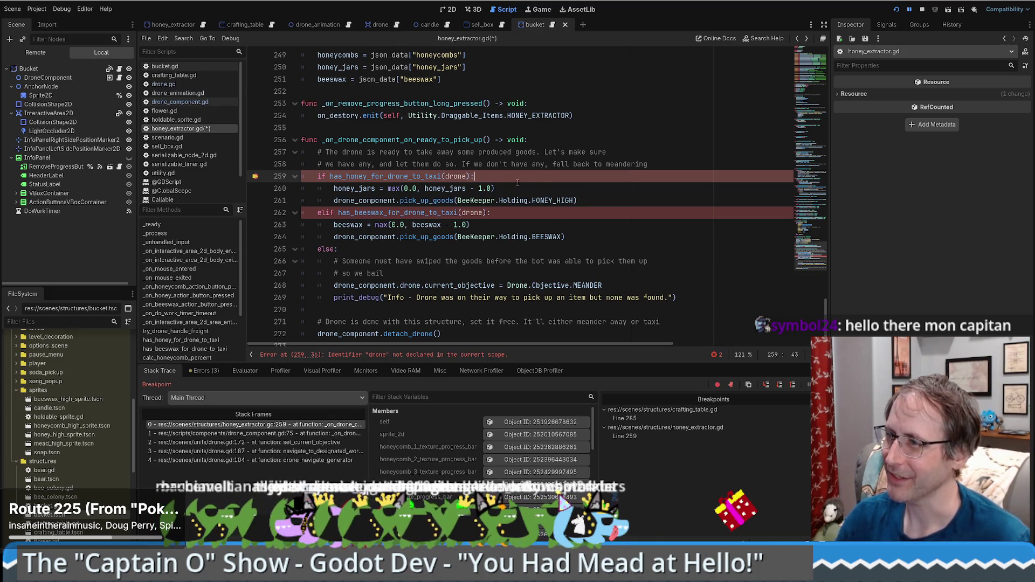
click(416, 356)
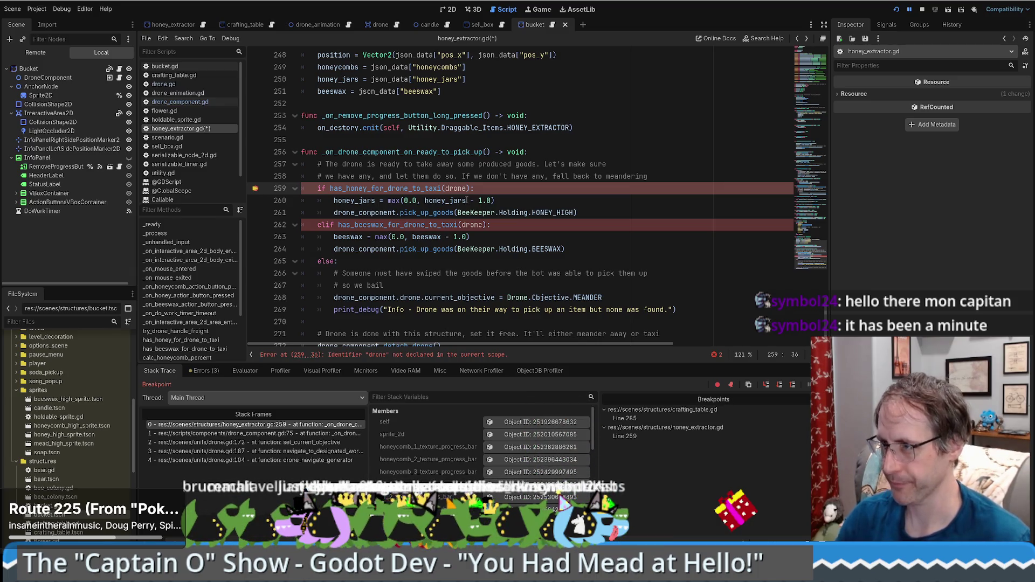
Change line 259's drone argument to drone_component.drone using autocomplete.
key(ctrl+Delete)
text(d)
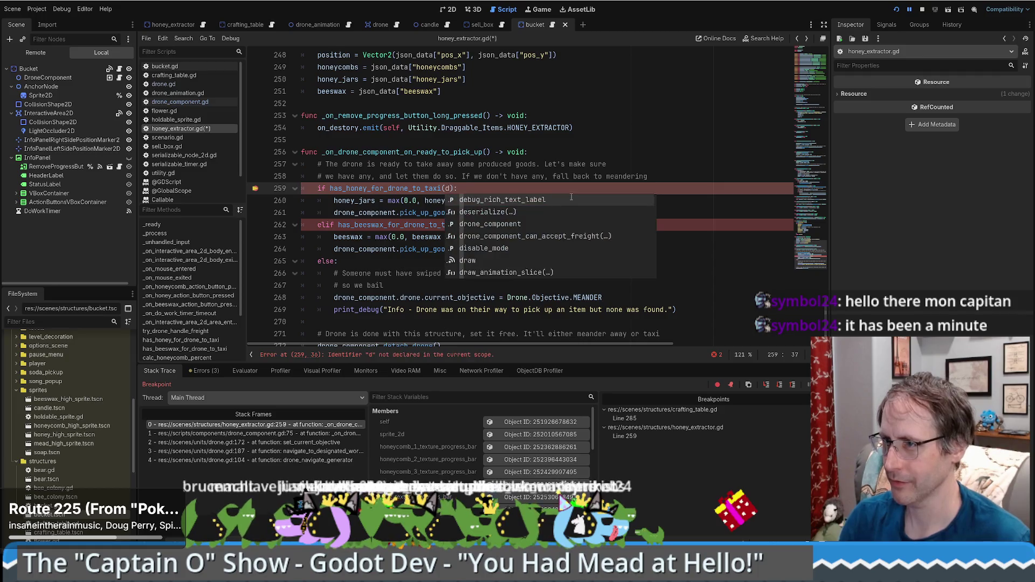
scroll(467, 494, down, 3)
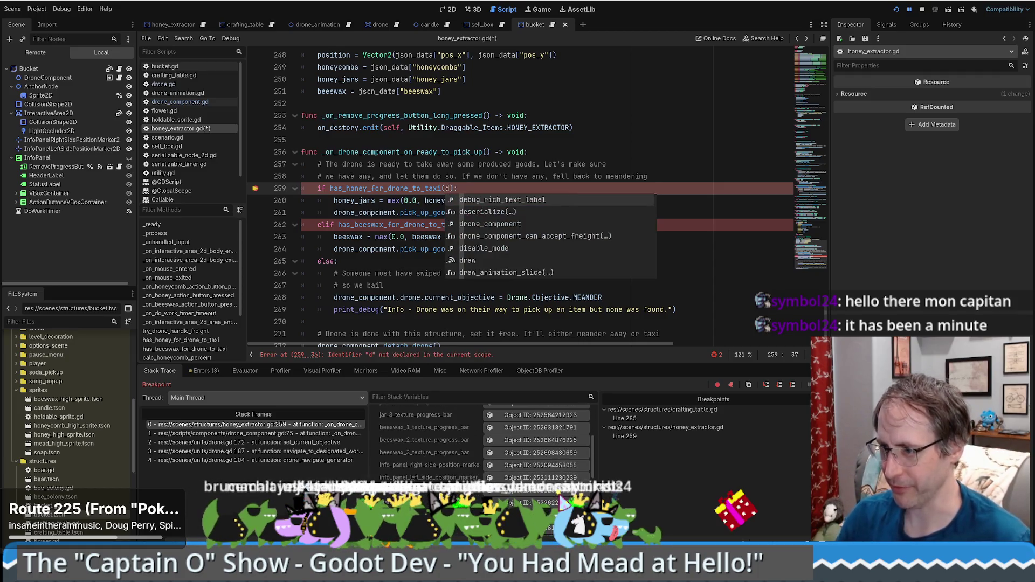
scroll(461, 492, down, 2)
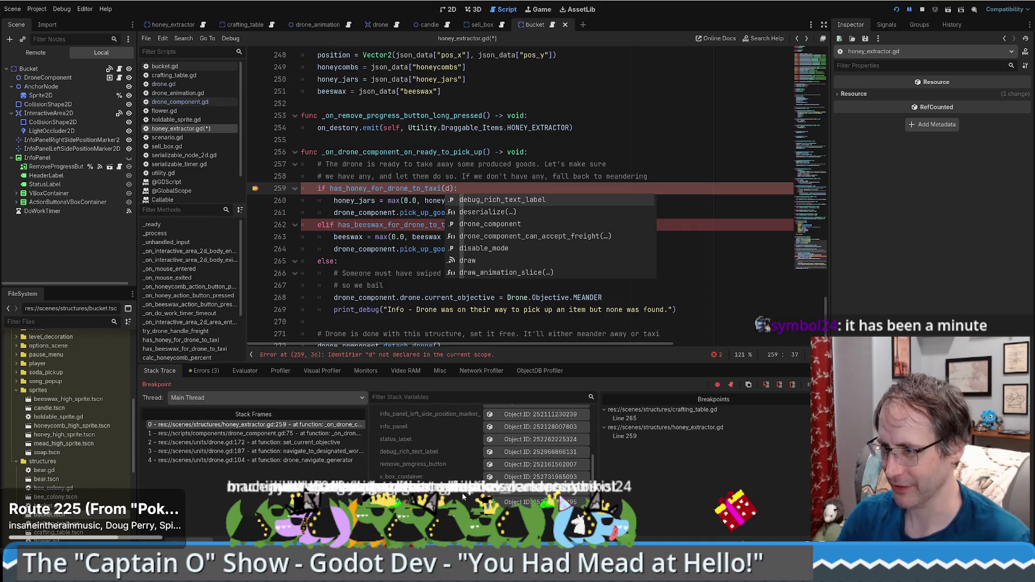
scroll(486, 497, down, 1)
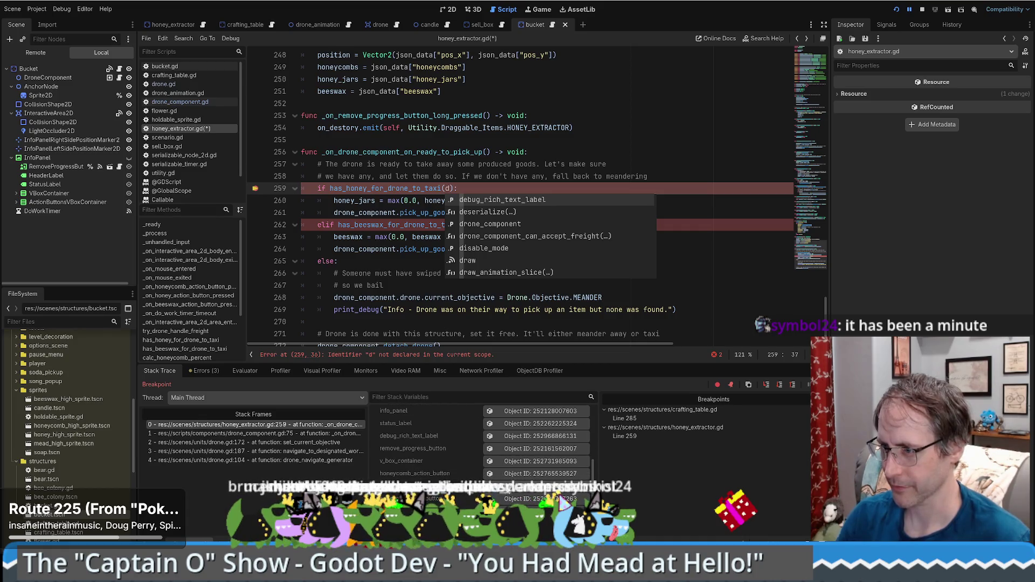
click(509, 501)
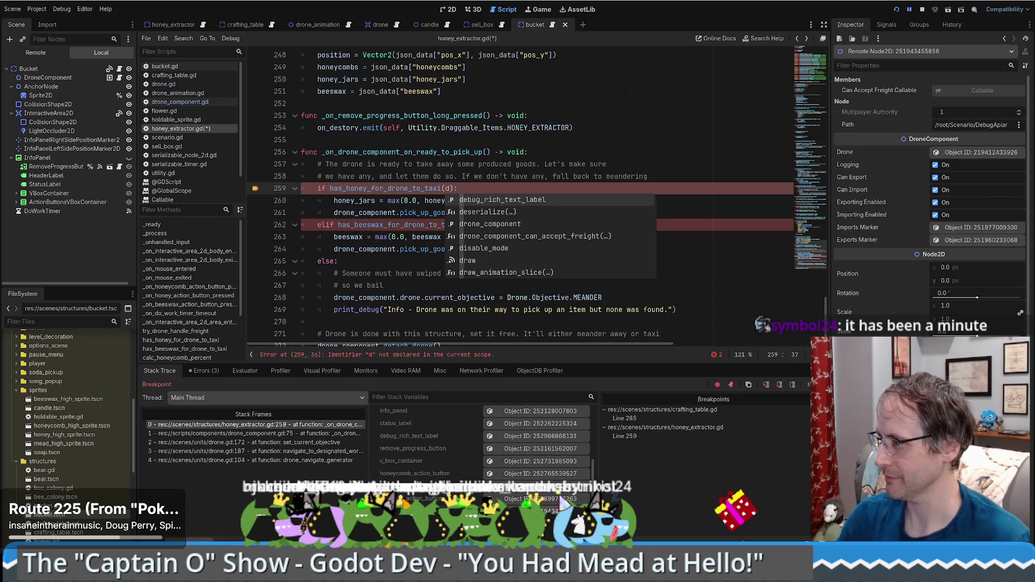
text(r)
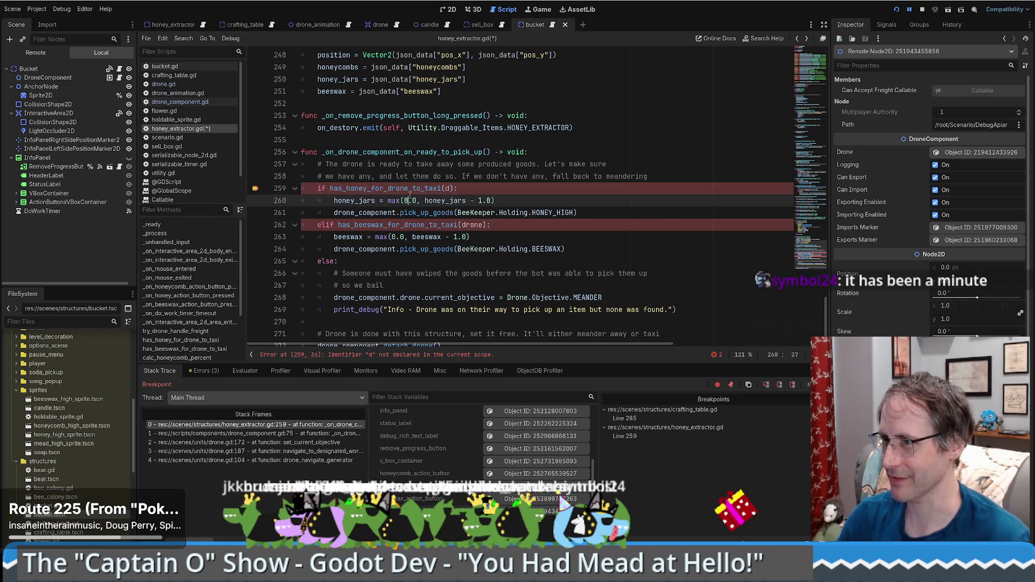
key(Return)
text(.drone)
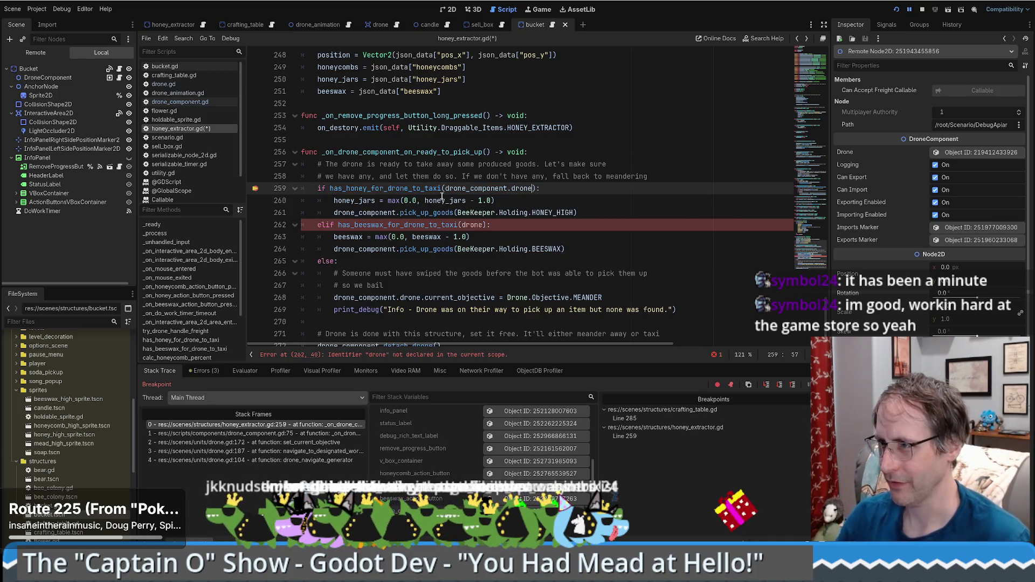
Change line 262's drone argument to drone_component.drone and review other drone_component uses.
double_click(475, 225)
text(drone_component.drone)
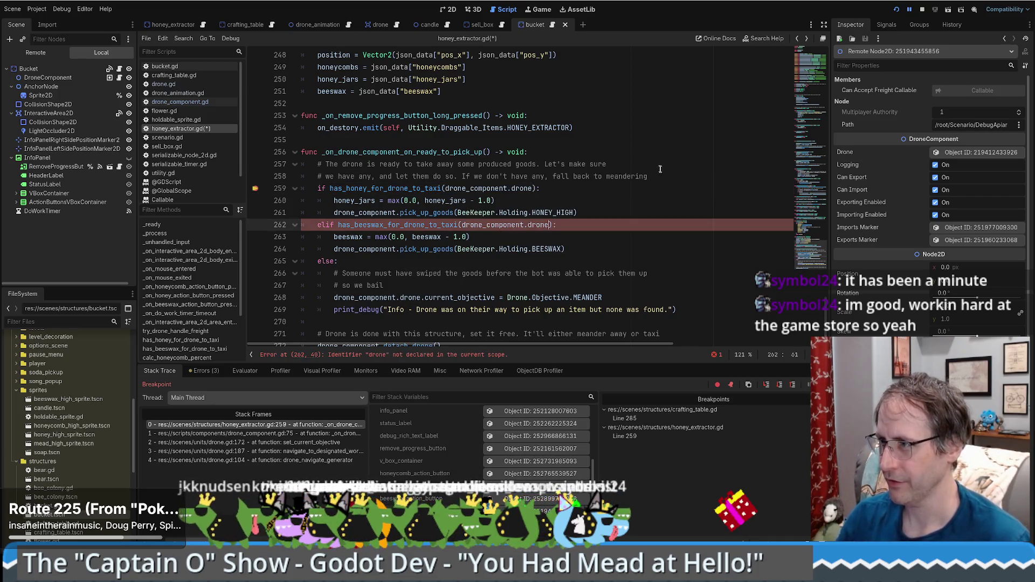
click(647, 152)
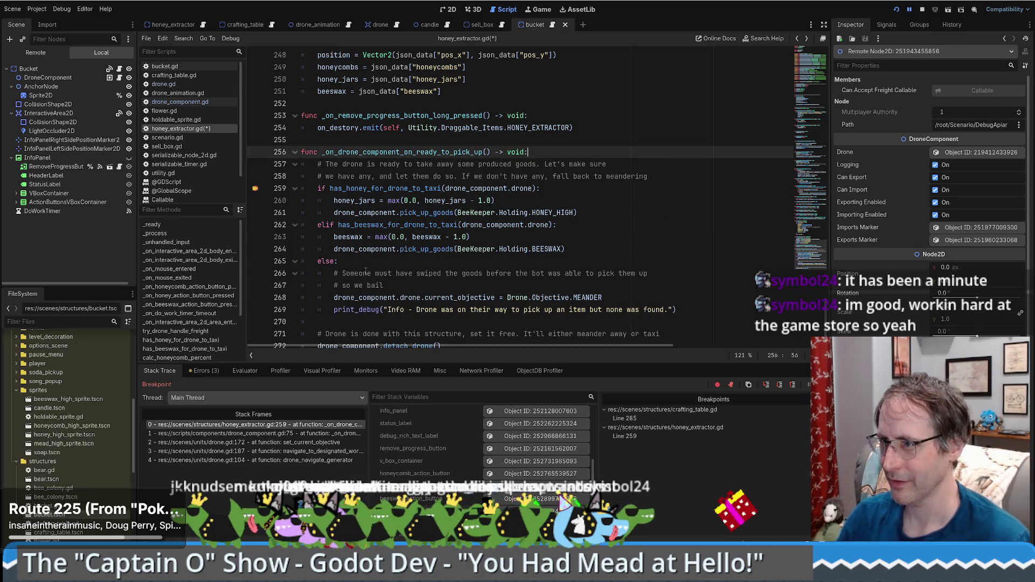
click(682, 178)
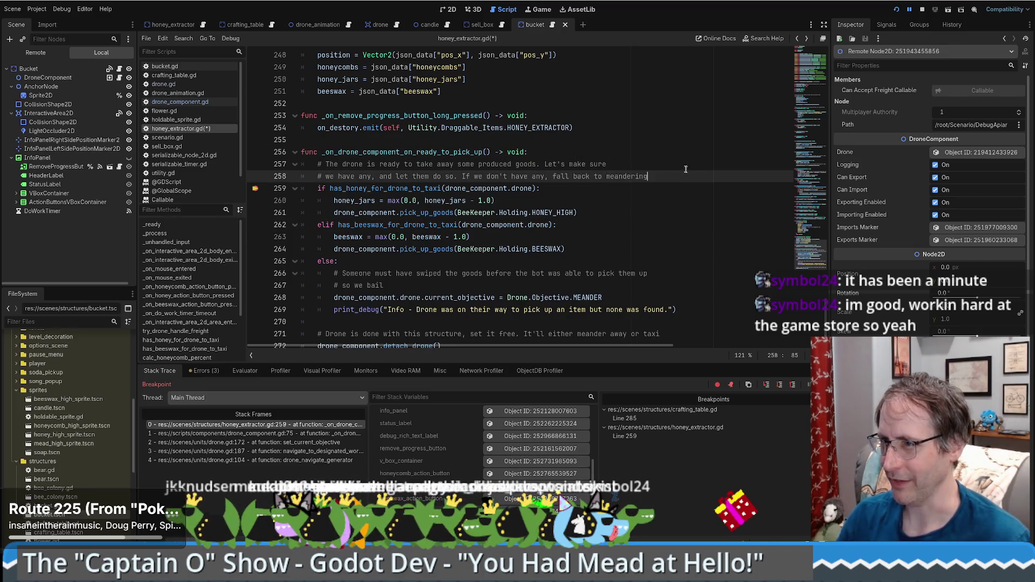
click(653, 144)
key(Down)
scroll(613, 161, down, 1)
double_click(368, 323)
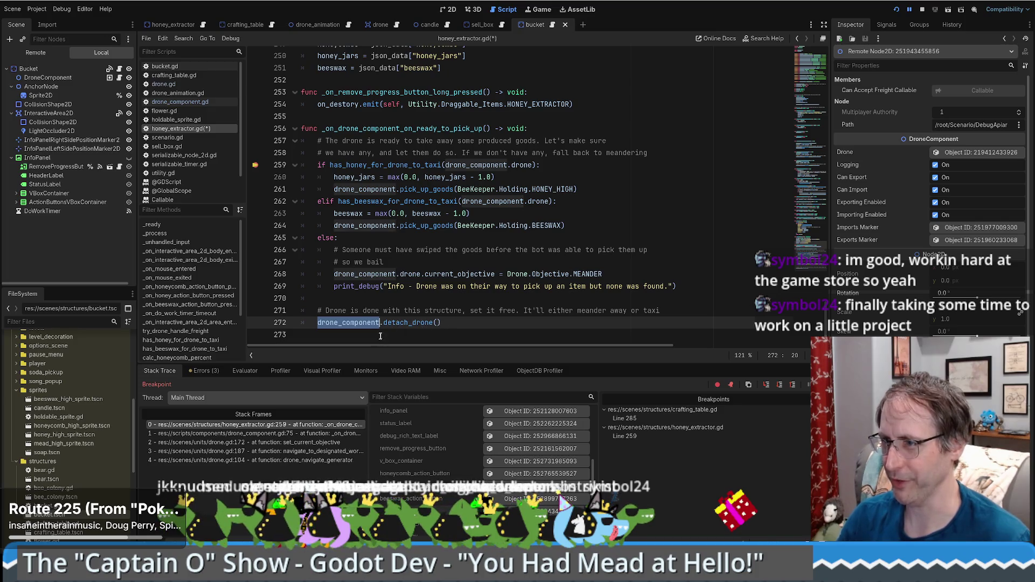
Fold and unfold the line 259 honey block, then step the debugger over to line 260.
click(593, 165)
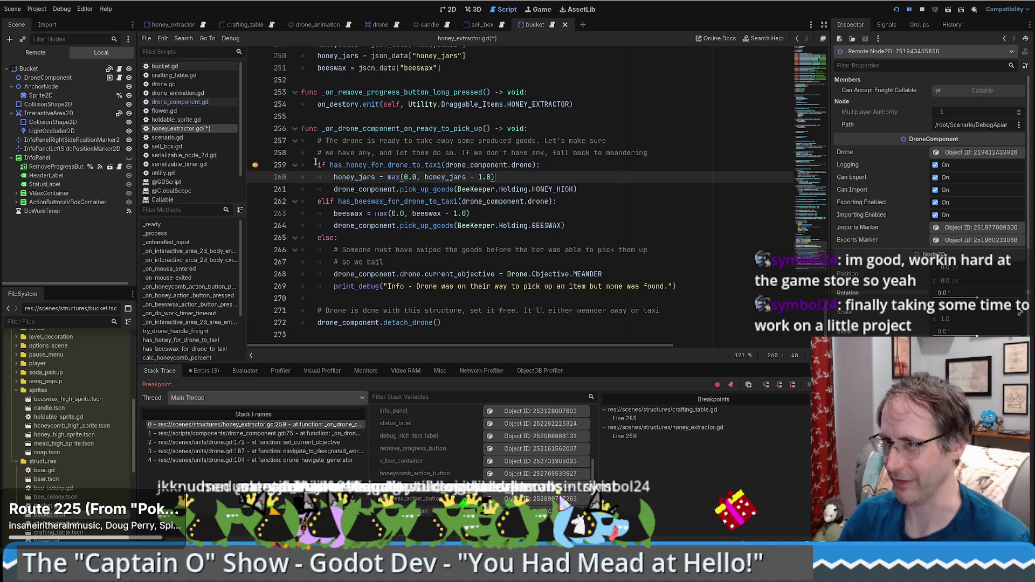
key(alt+f)
click(295, 165)
click(396, 164)
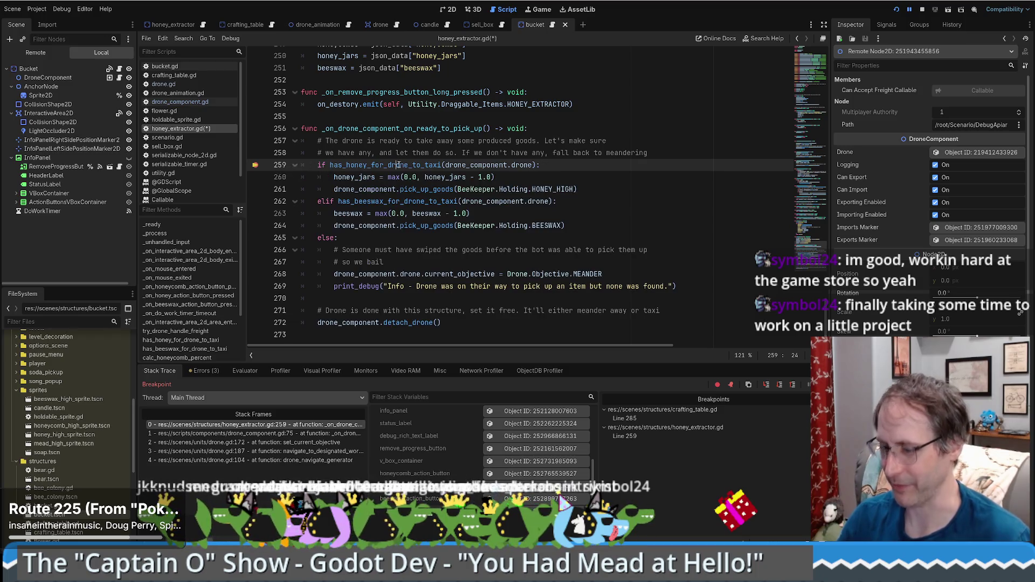
key(F10)
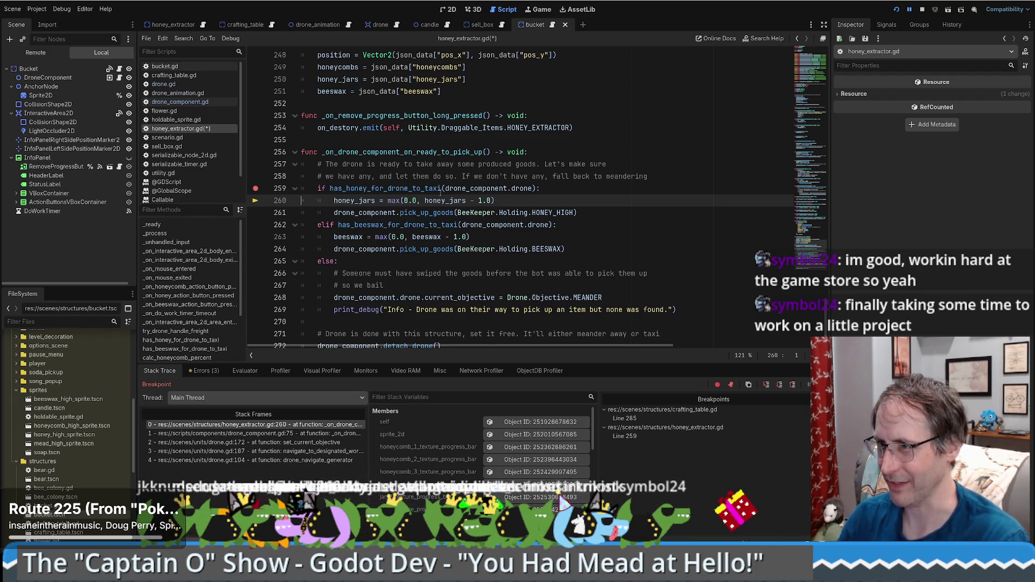
Inspect the has_honey_for_drone_to_taxi and can_begin_taxi definitions, then save and rerun the game in debug.
ctrl+click(425, 188)
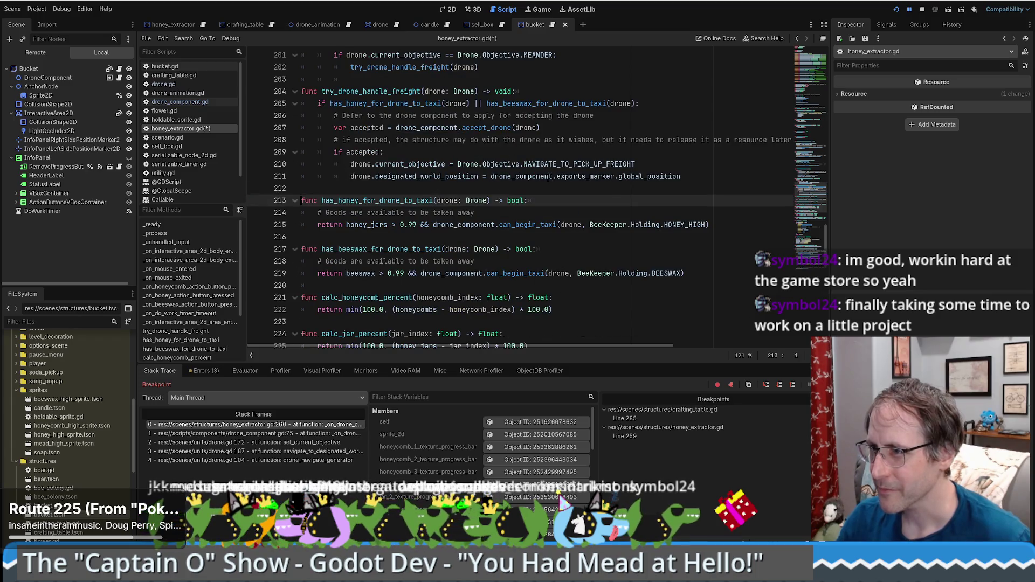
mouse_move(549, 178)
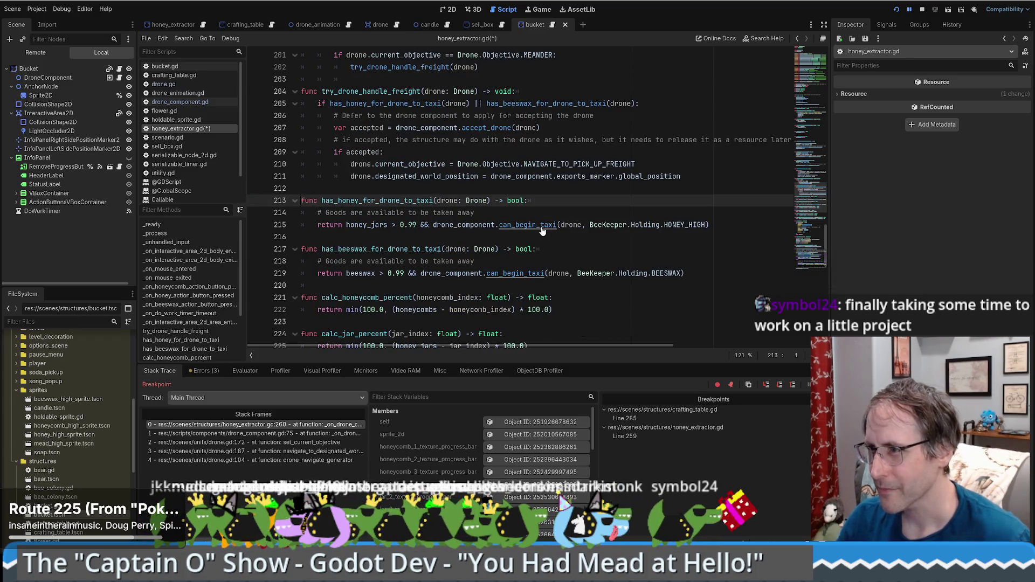
ctrl+click(542, 225)
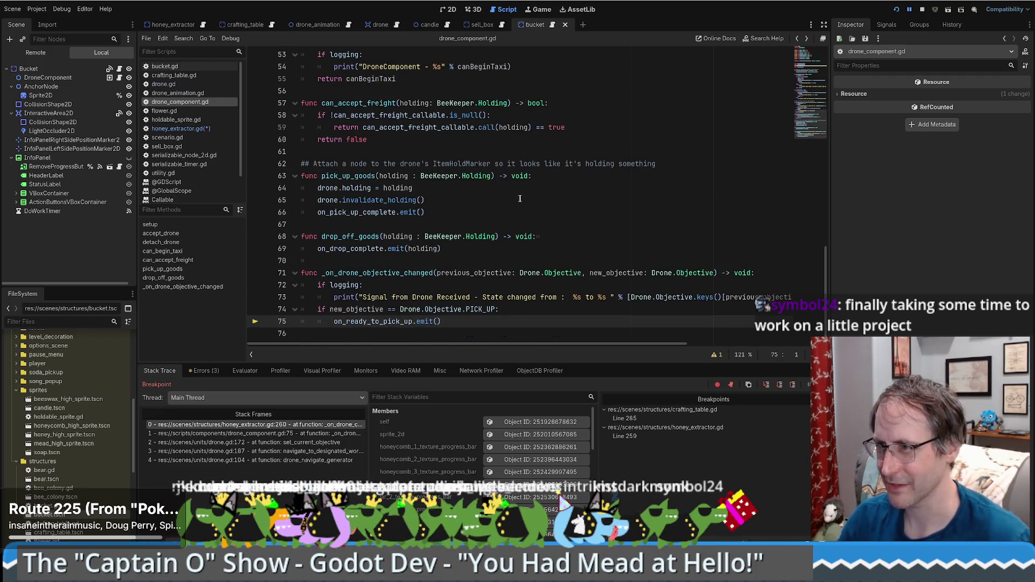
key(alt+Left)
click(900, 10)
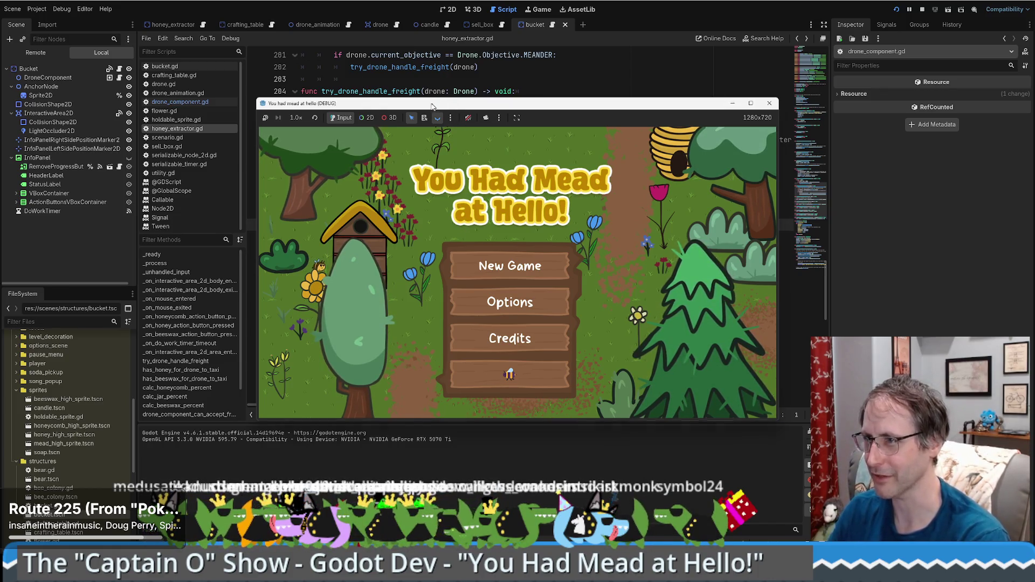
Move the game window and enlarge it to 1690x950, then start play.
drag(433, 105, 309, 59)
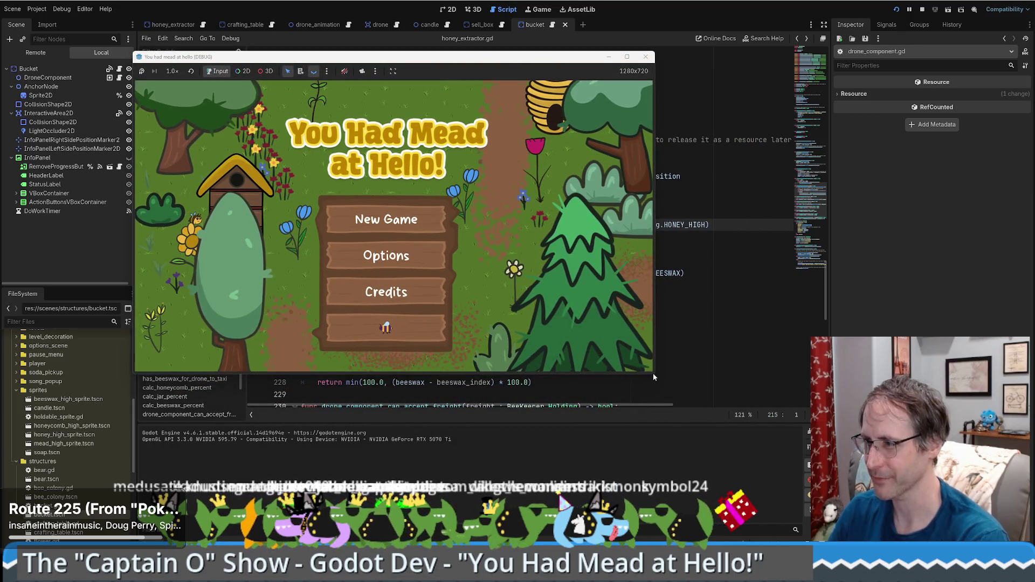
mouse_move(654, 376)
mouse_down()
mouse_move(809, 427)
mouse_move(819, 466)
mouse_up()
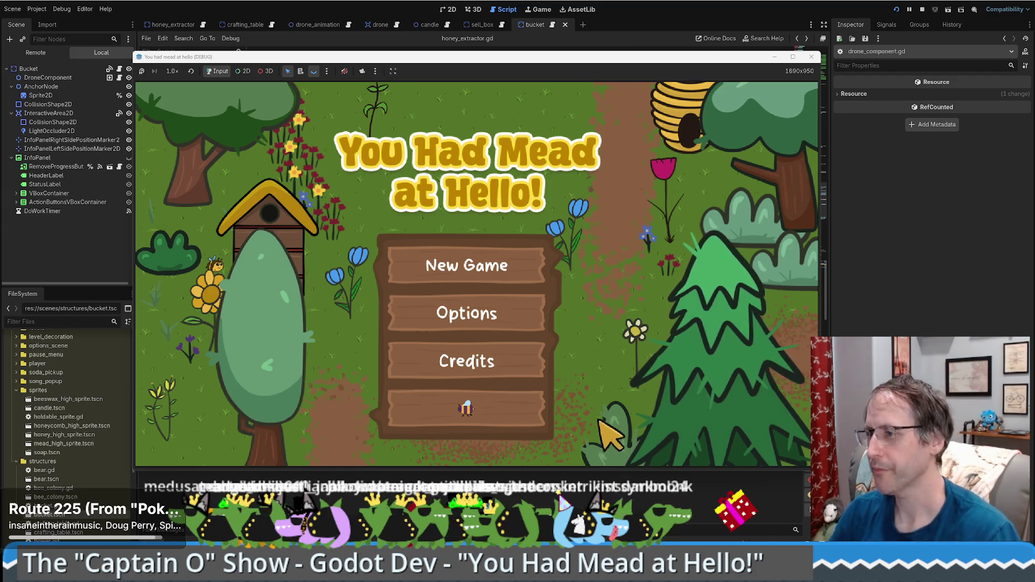
click(495, 425)
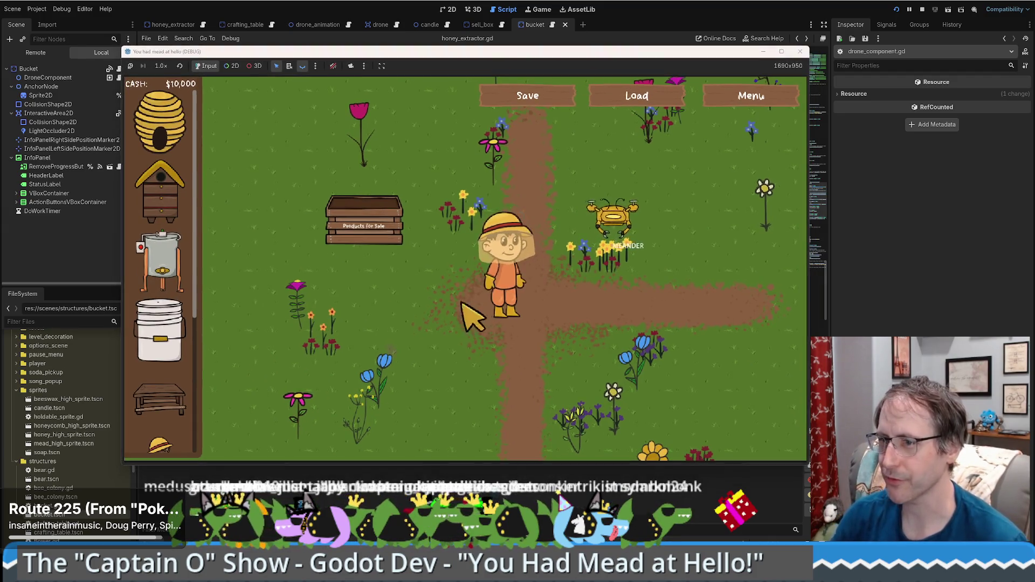
Place a honey extractor and a crafting table beside the player, walking across the farm.
key(d)
click(181, 259)
key(d)
click(159, 399)
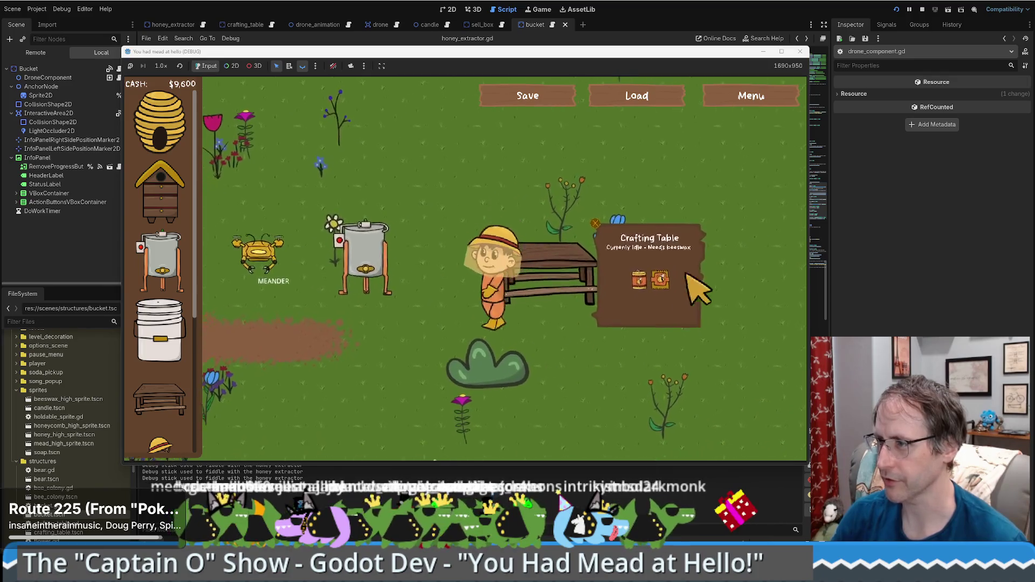
key(s)
key(a)
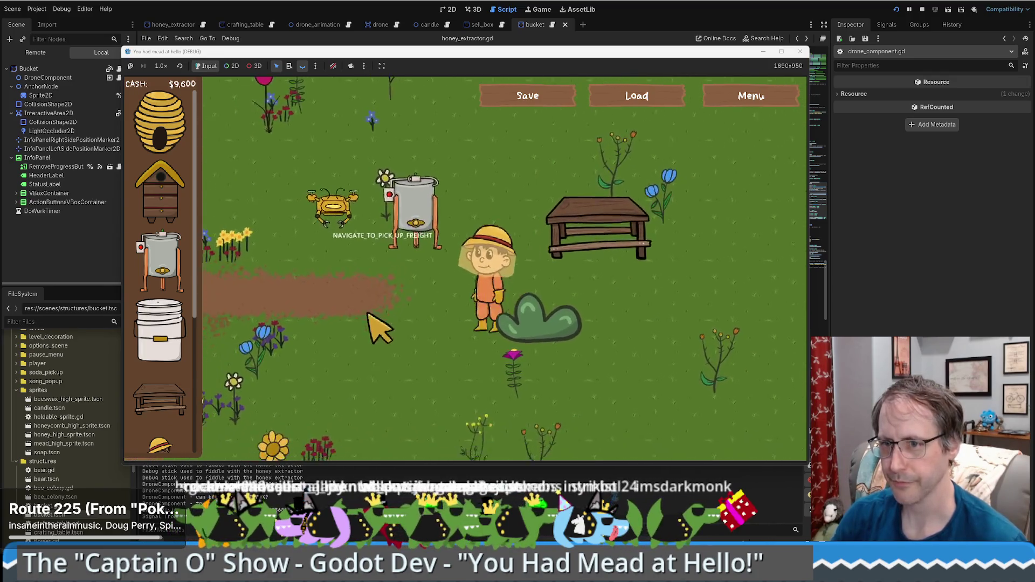
key(w)
key(d)
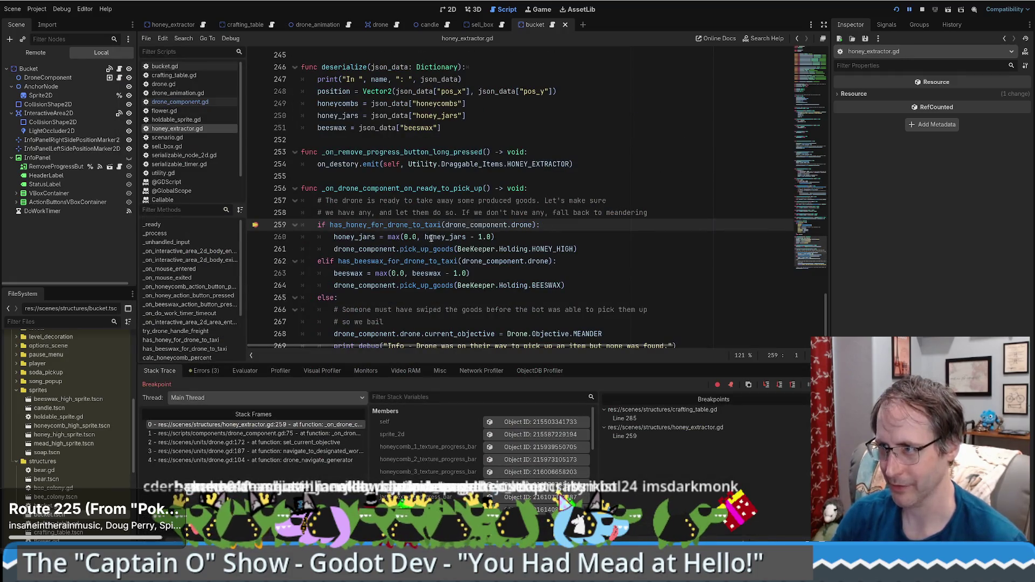
Step from the honey extractor's taxi check into drone.gd's can_begin_taxi at line 220.
click(387, 224)
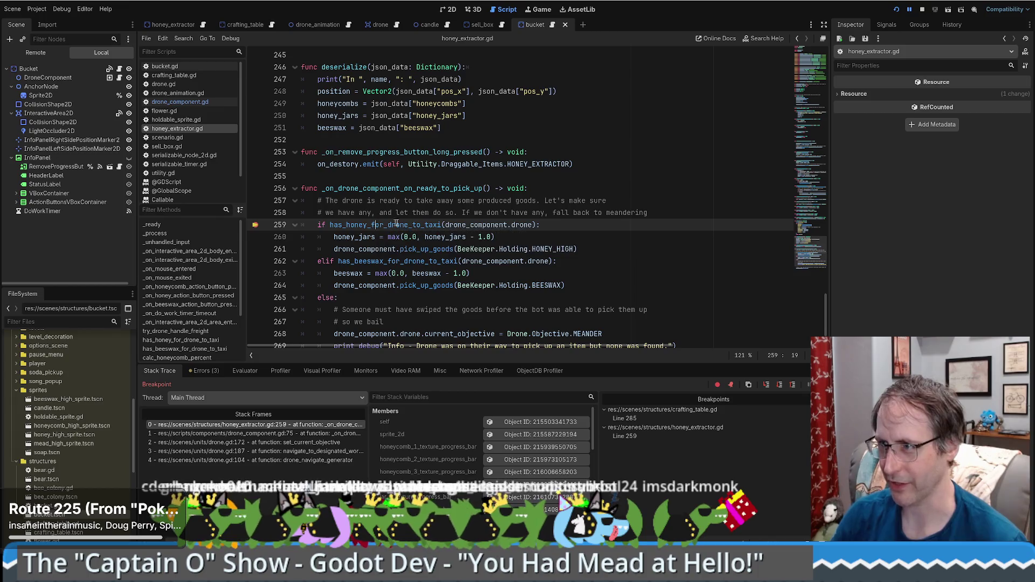
key(F11)
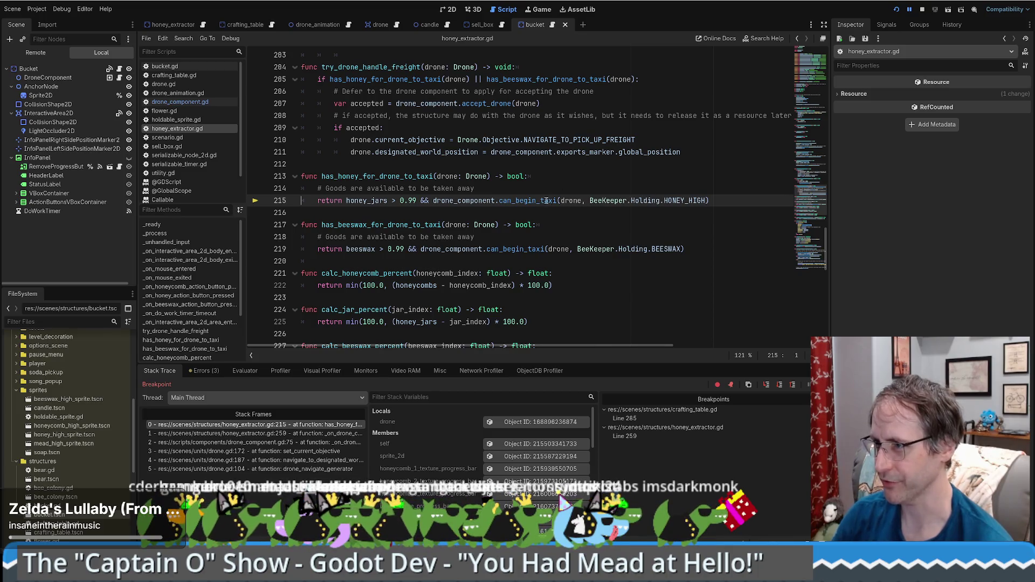
key(F11)
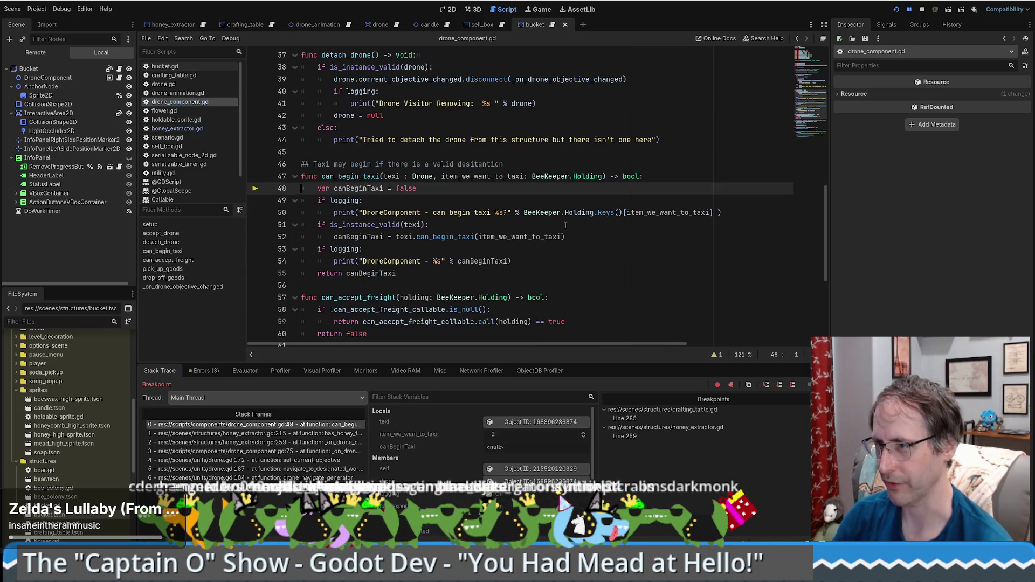
key(F11)
key(F11)
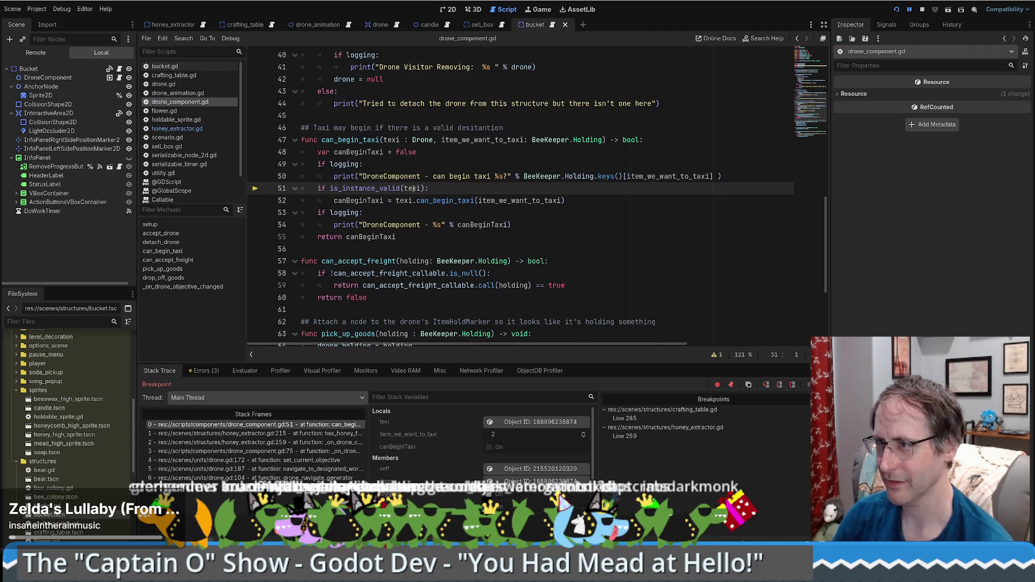
mouse_move(413, 188)
key(F11)
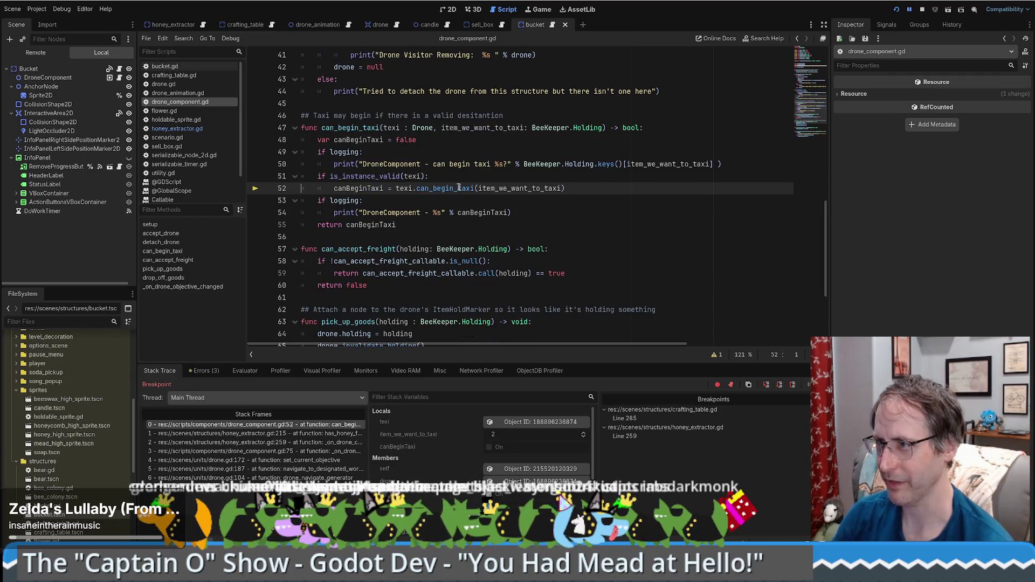
mouse_move(511, 188)
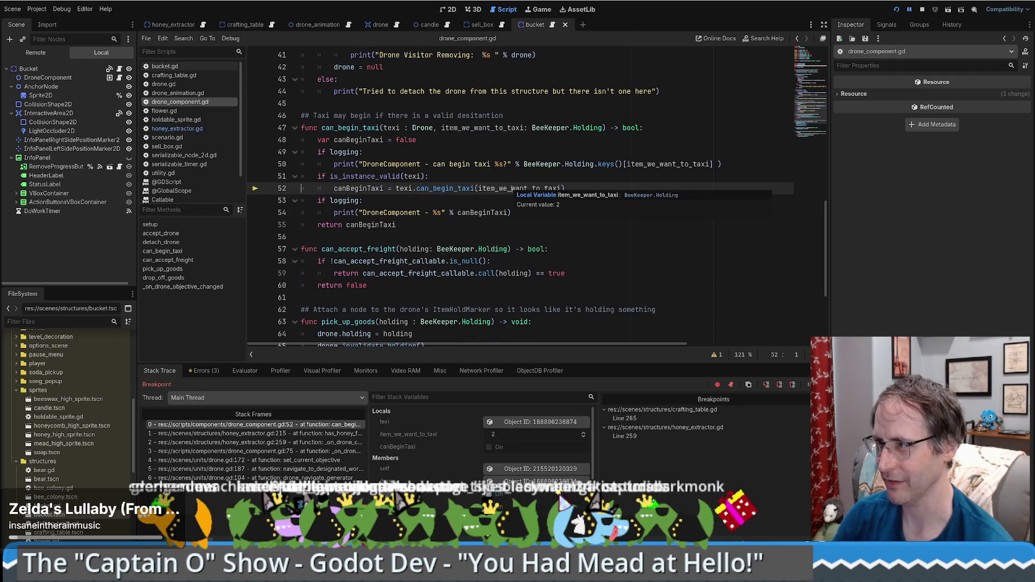
key(F11)
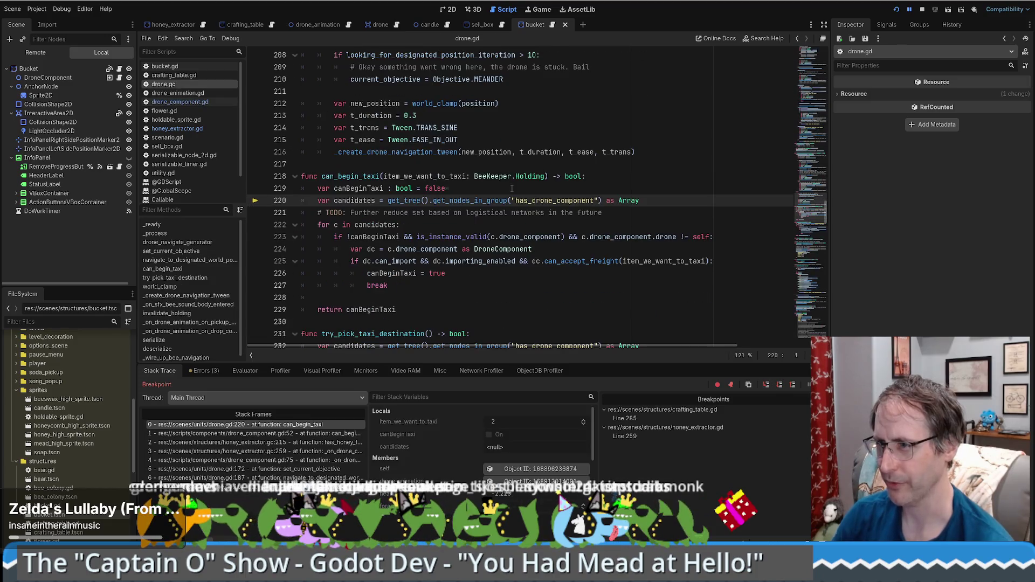
Step through the can_begin_taxi candidate loop, inspecting each candidate structure's properties.
key(F11)
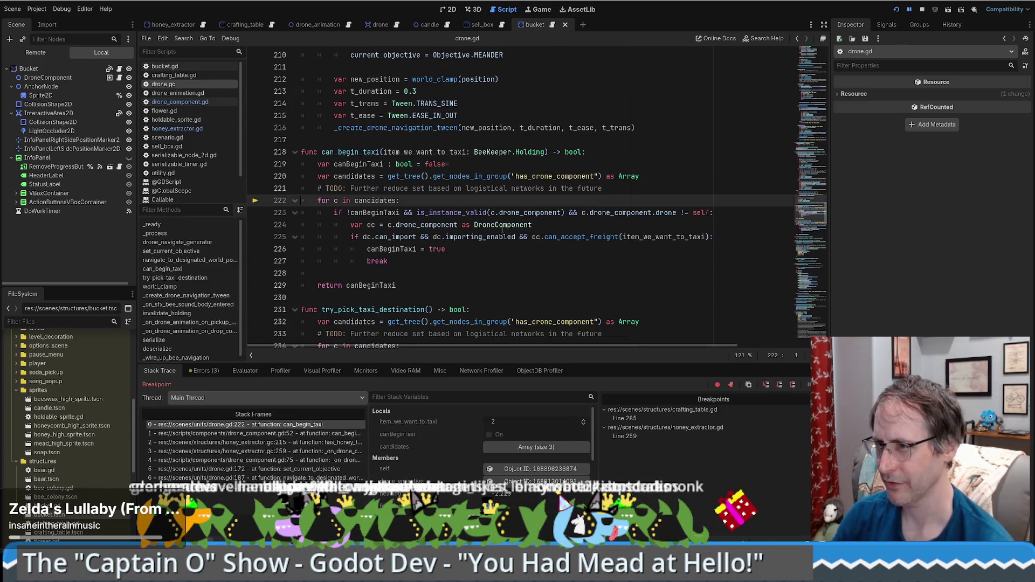
key(F11)
key(F11)
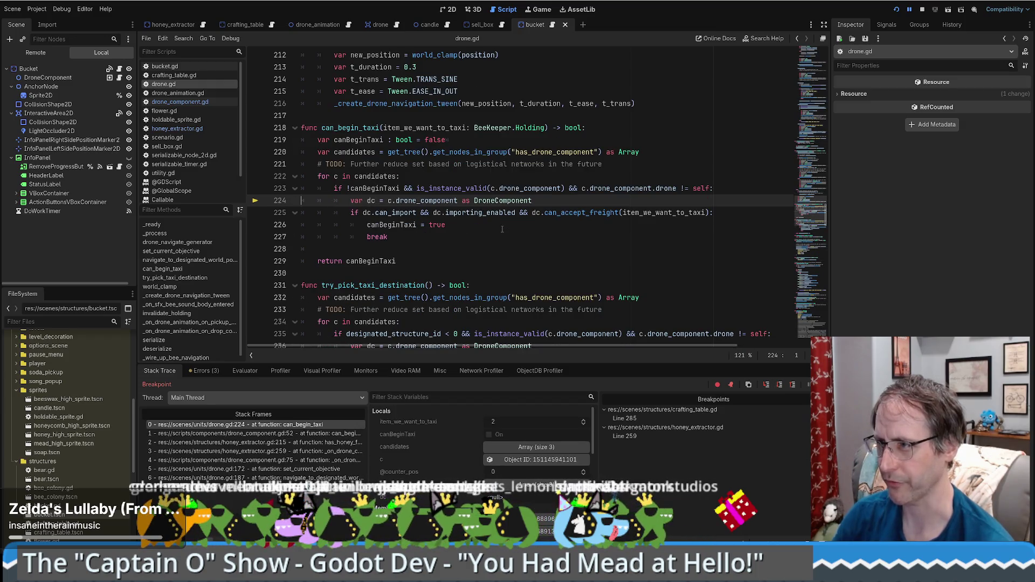
click(511, 460)
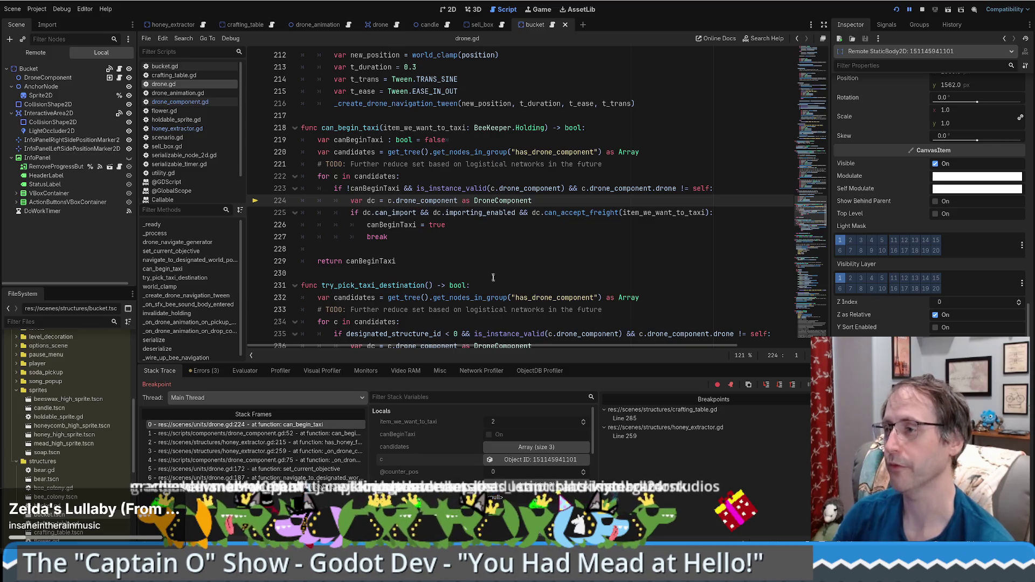
key(F10)
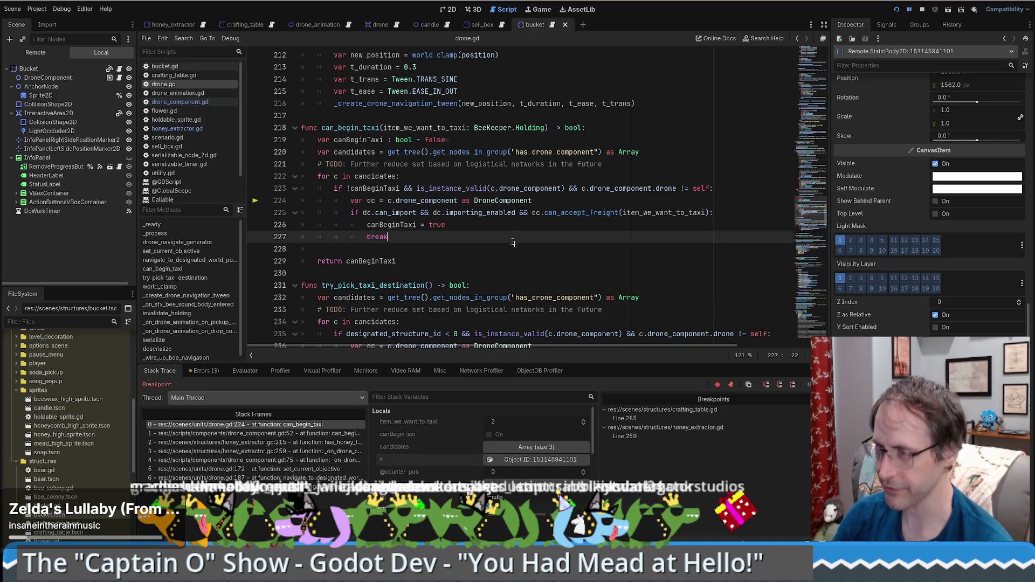
key(F10)
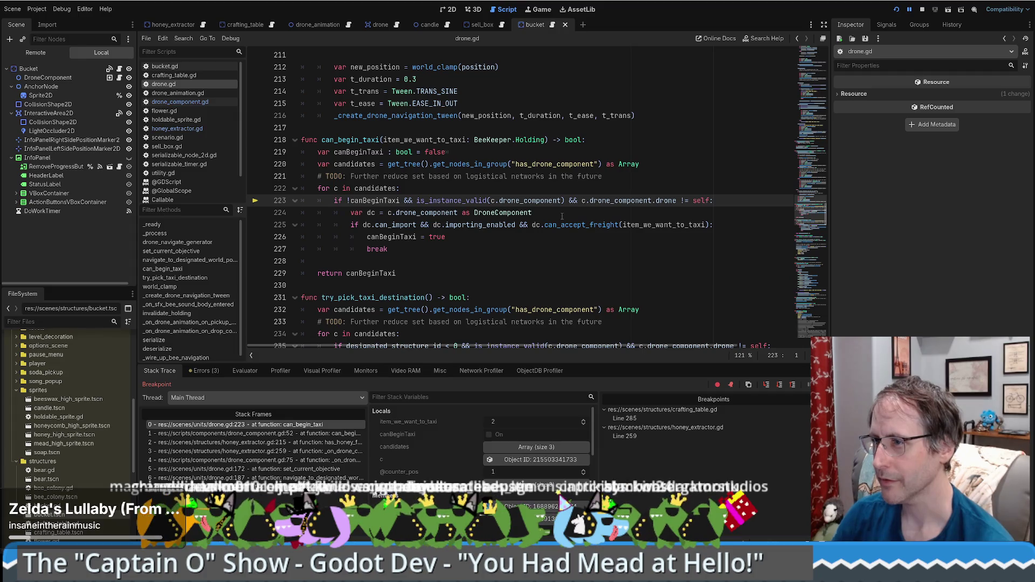
click(411, 200)
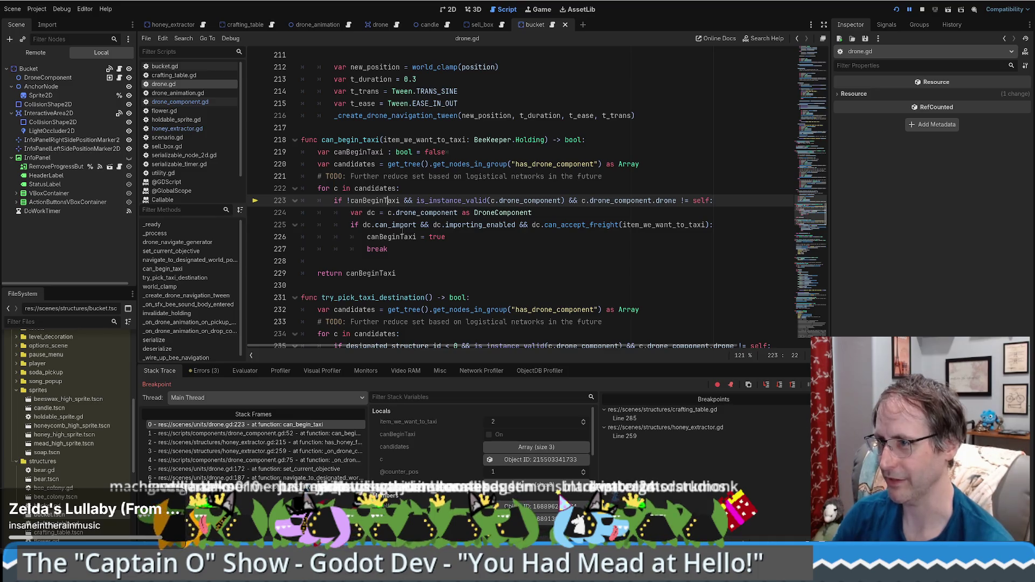
key(F10)
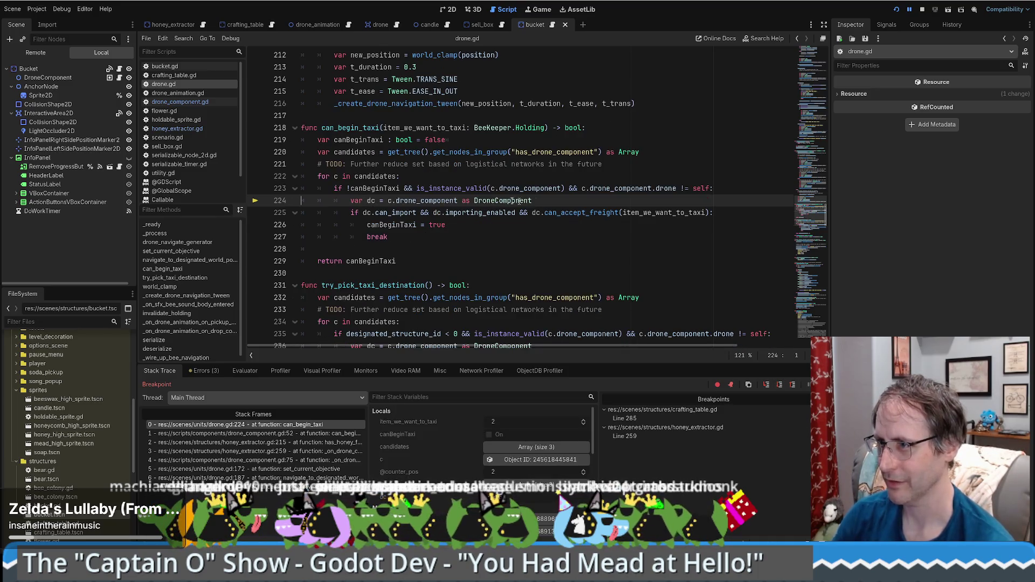
click(531, 461)
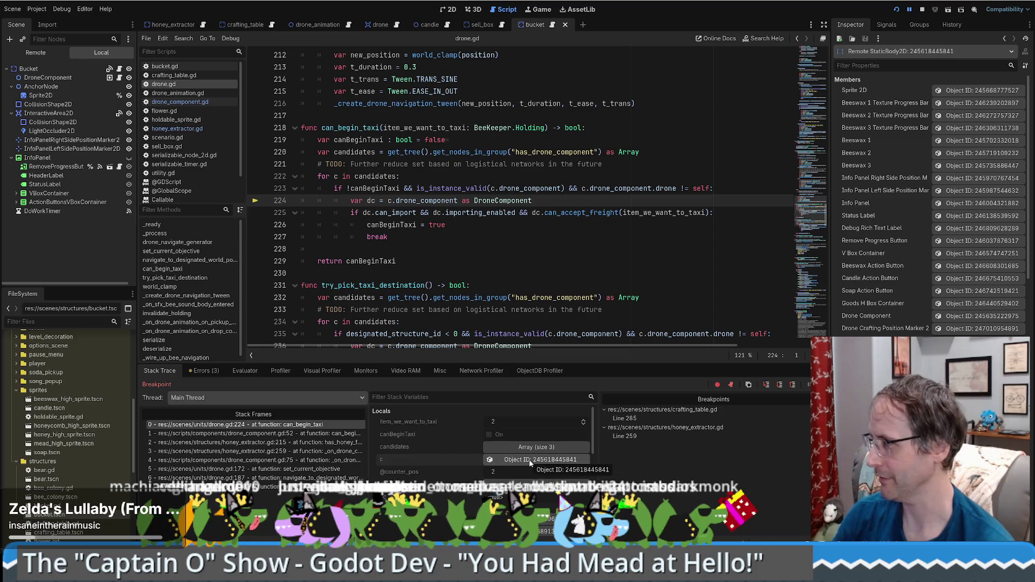
Advance to the can_accept_freight check and step into crafting_table.gd's freight check at line 211.
scroll(927, 216, down, 10)
click(534, 200)
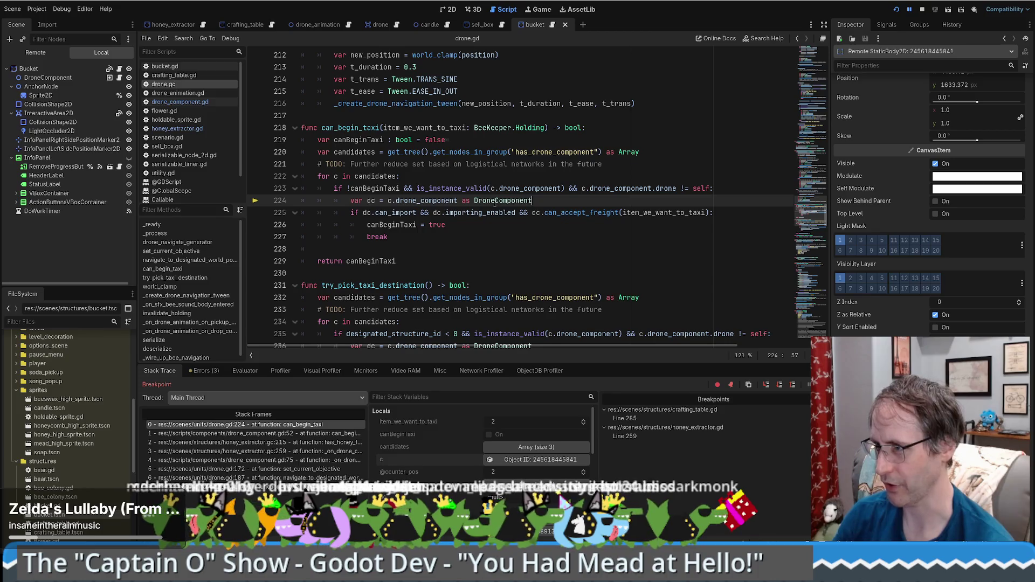
key(F10)
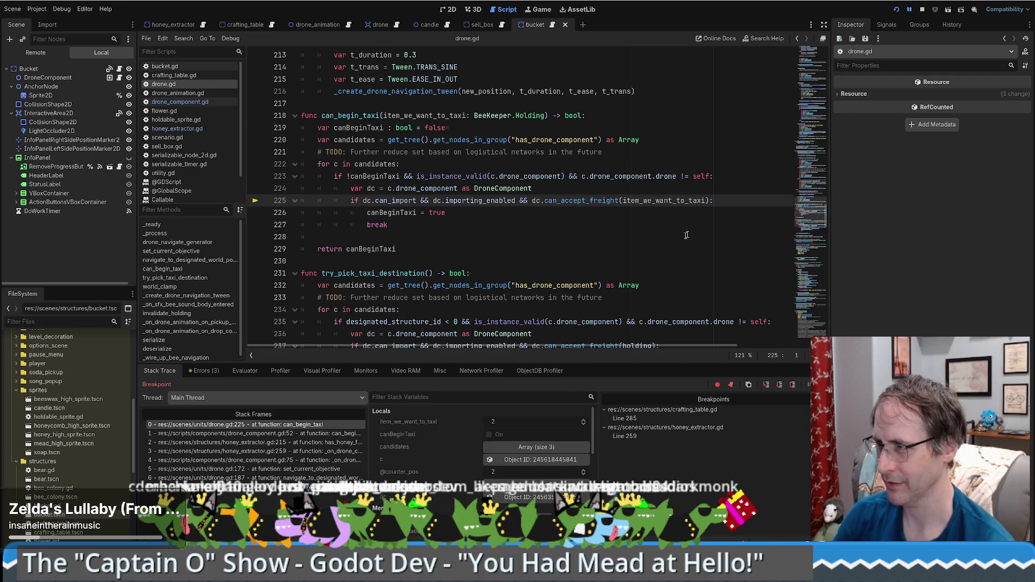
mouse_move(677, 200)
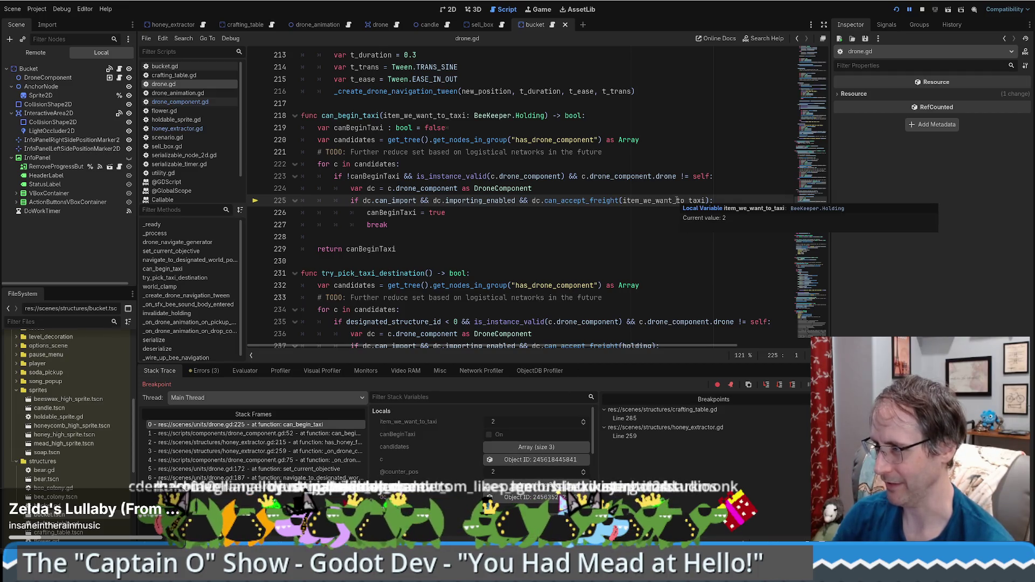
key(F11)
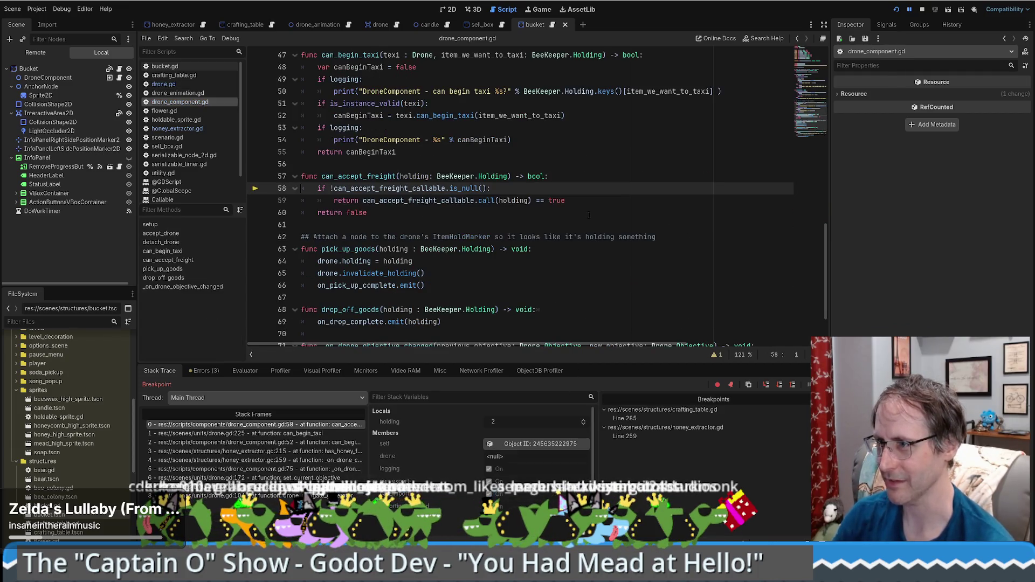
key(F11)
key(F11)
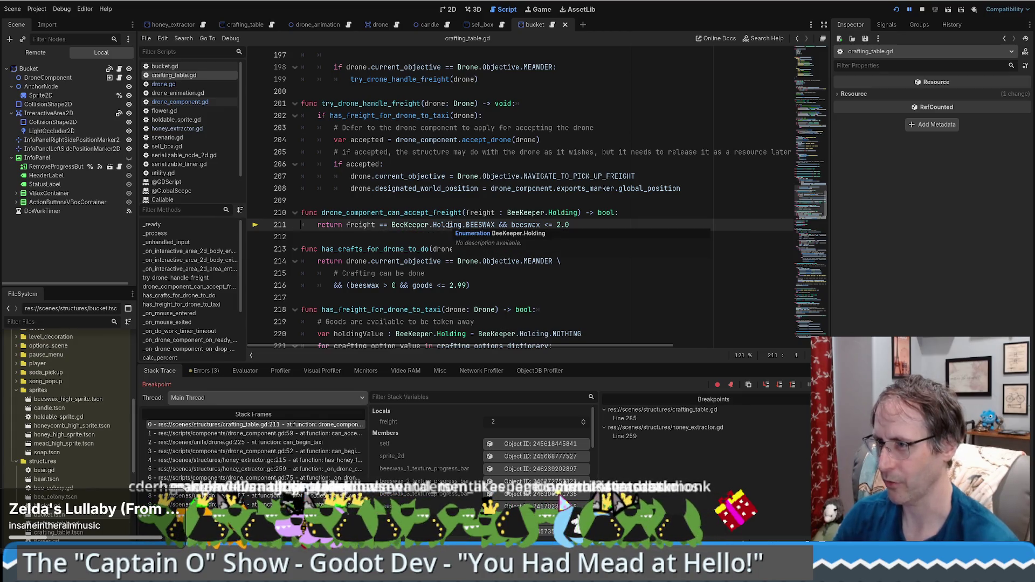
Look up the Holding enum definition, then step back out to the drone component's return line.
ctrl+click(449, 225)
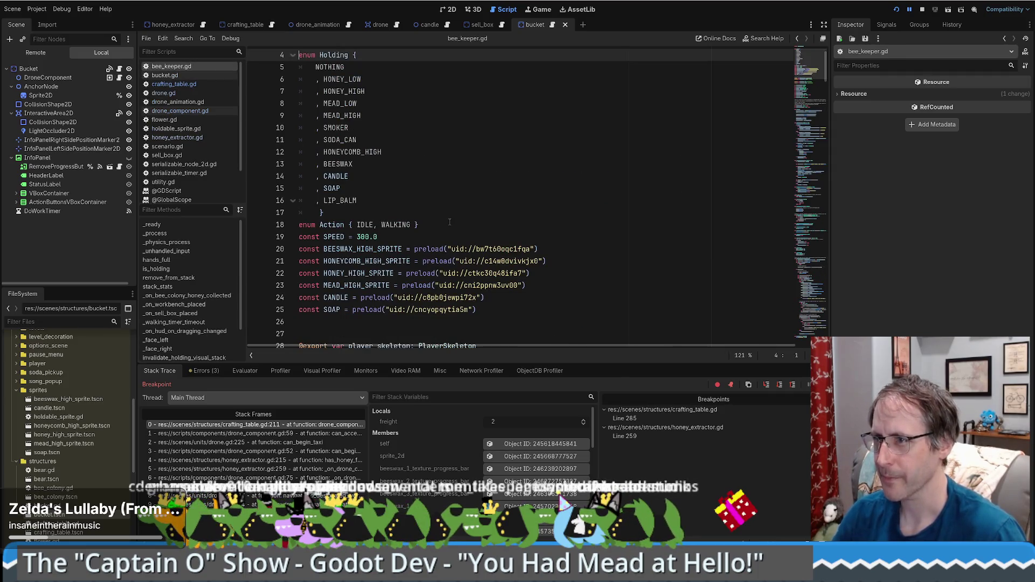
scroll(449, 221, up, 1)
key(alt+Left)
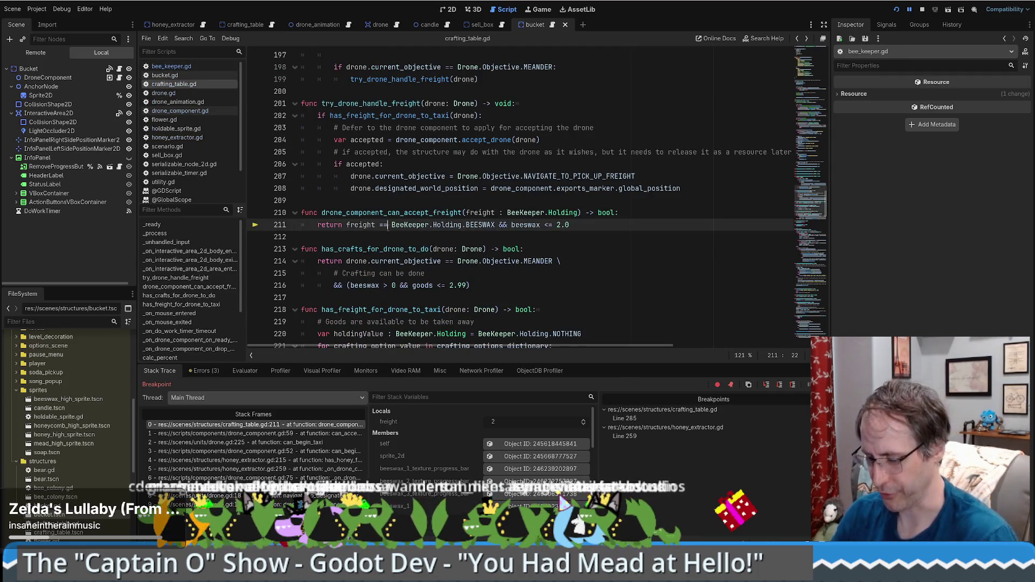
key(F10)
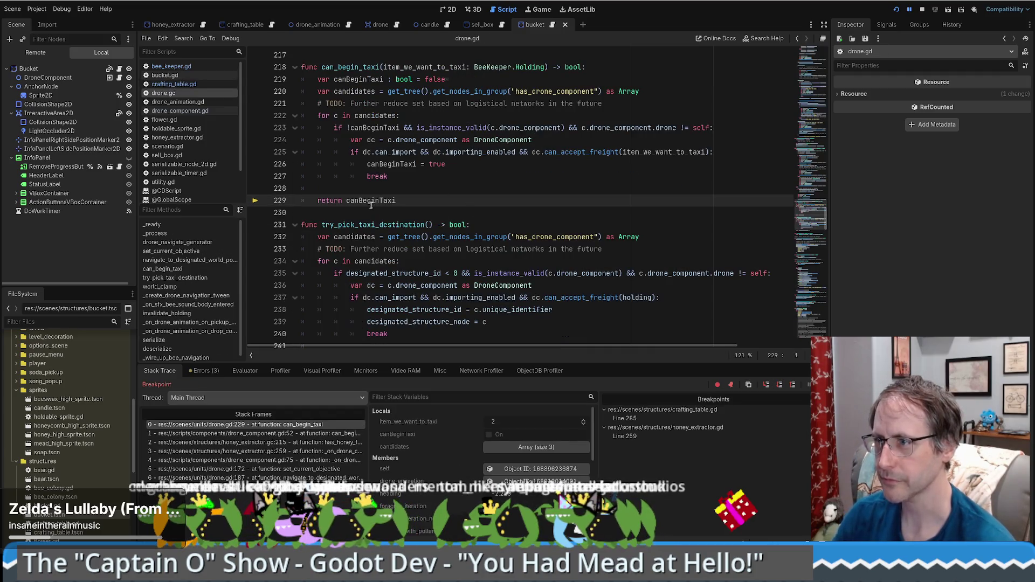
mouse_move(375, 201)
key(F10)
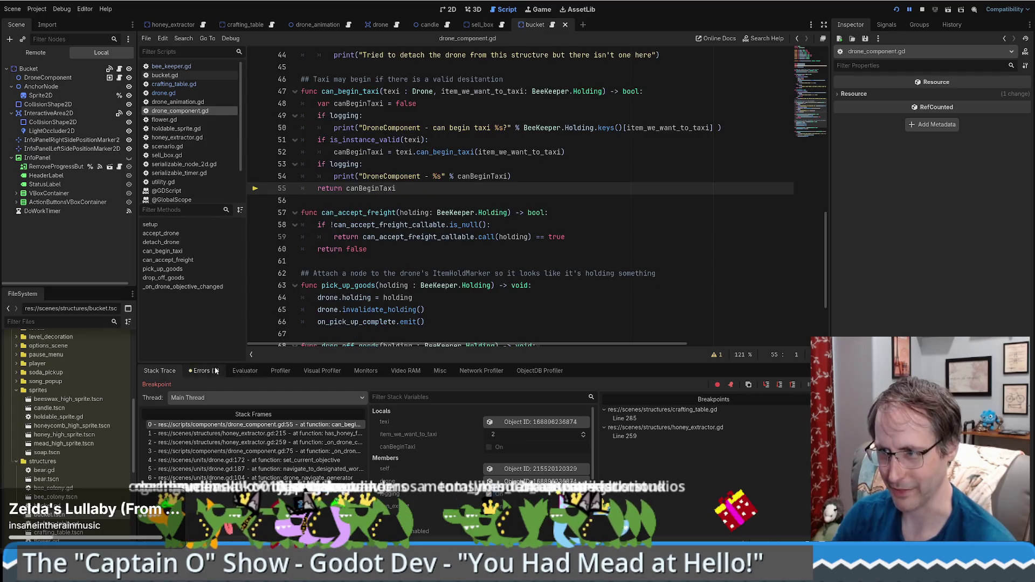
Continue the game until it breaks on the unique_identifier error at drone.gd line 238.
key(F12)
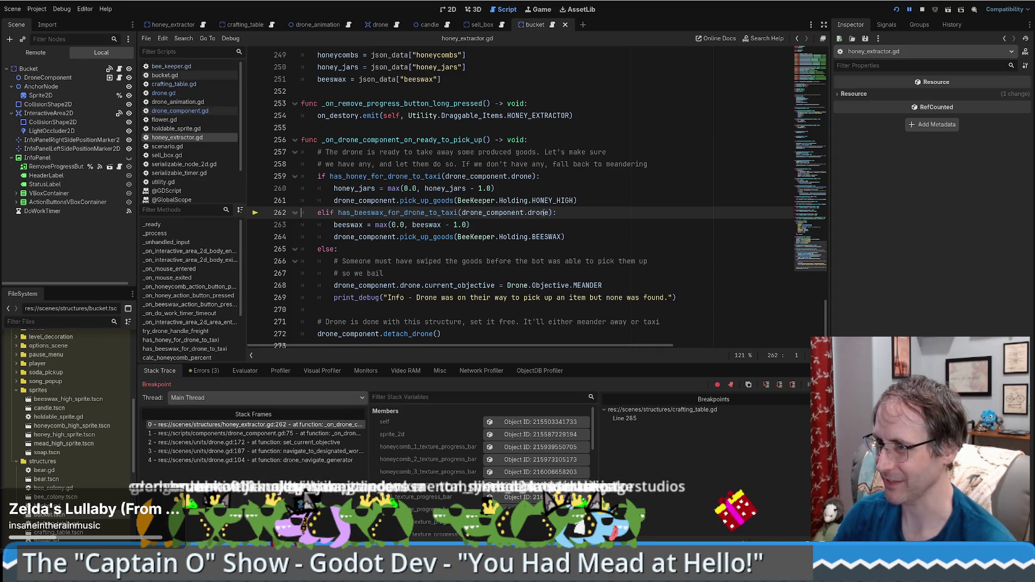
mouse_move(544, 212)
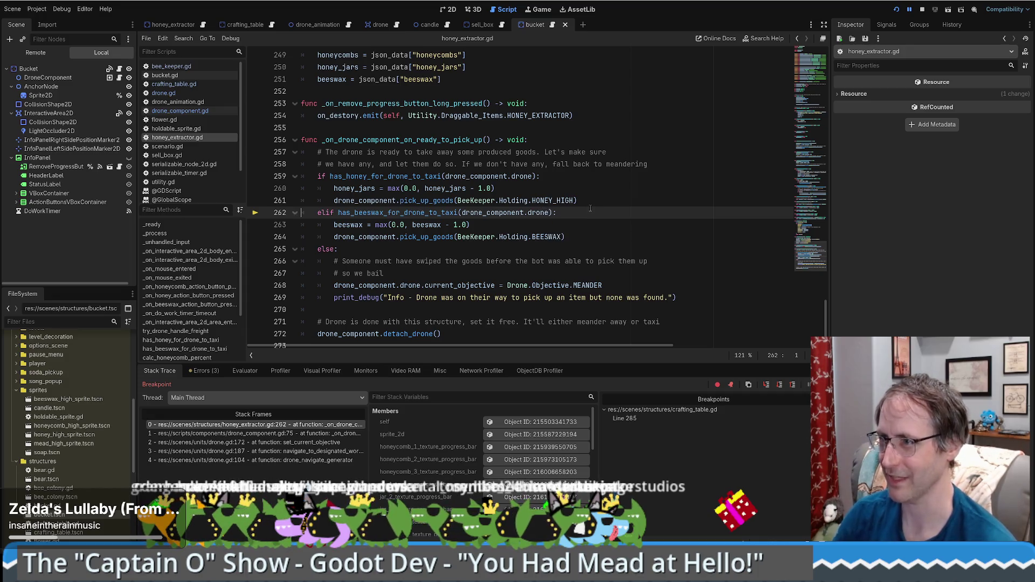
key(F12)
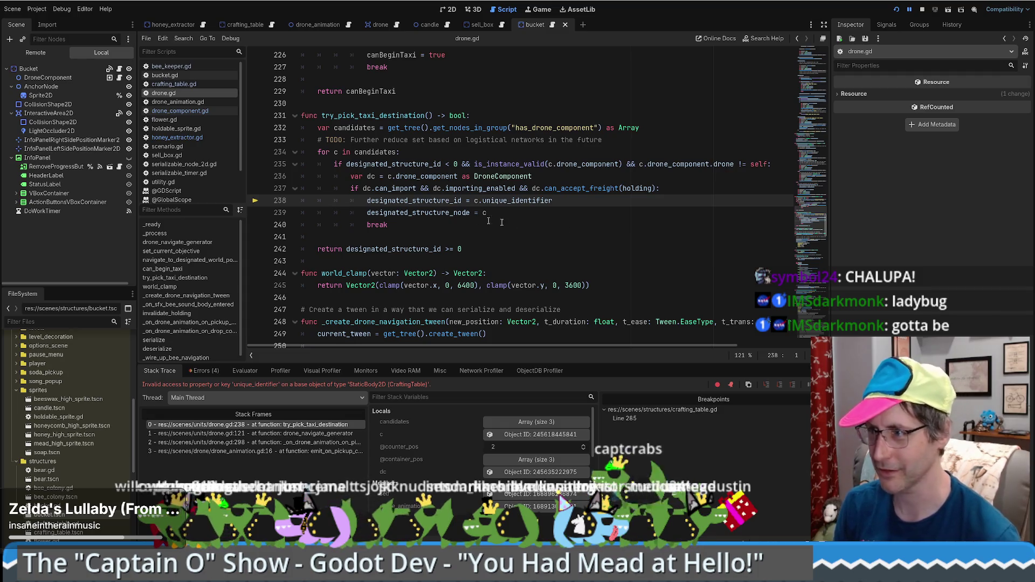
Resume the paused game from the debugger.
scroll(523, 225, down, 4)
scroll(523, 226, up, 4)
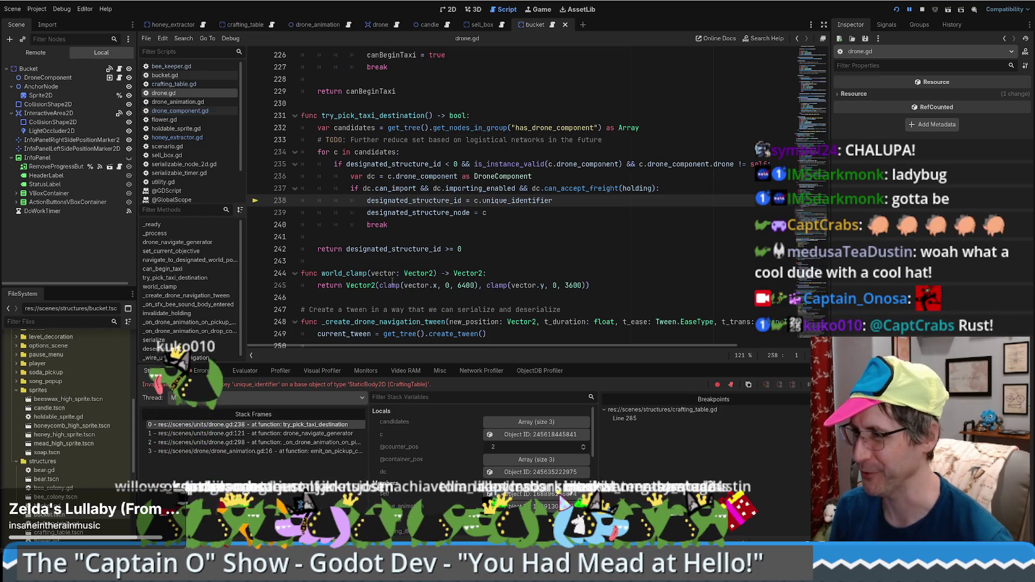
click(513, 267)
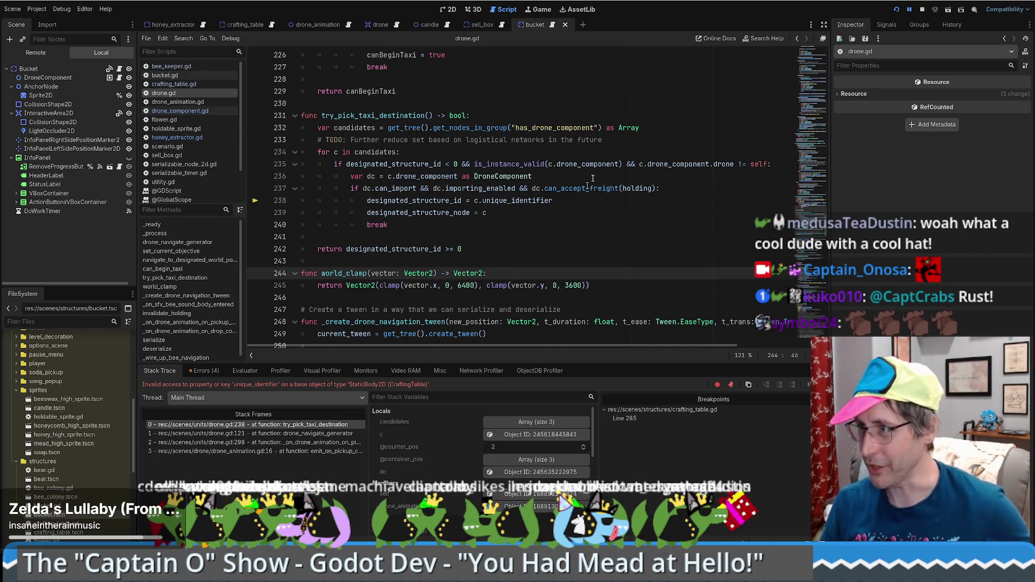
key(F12)
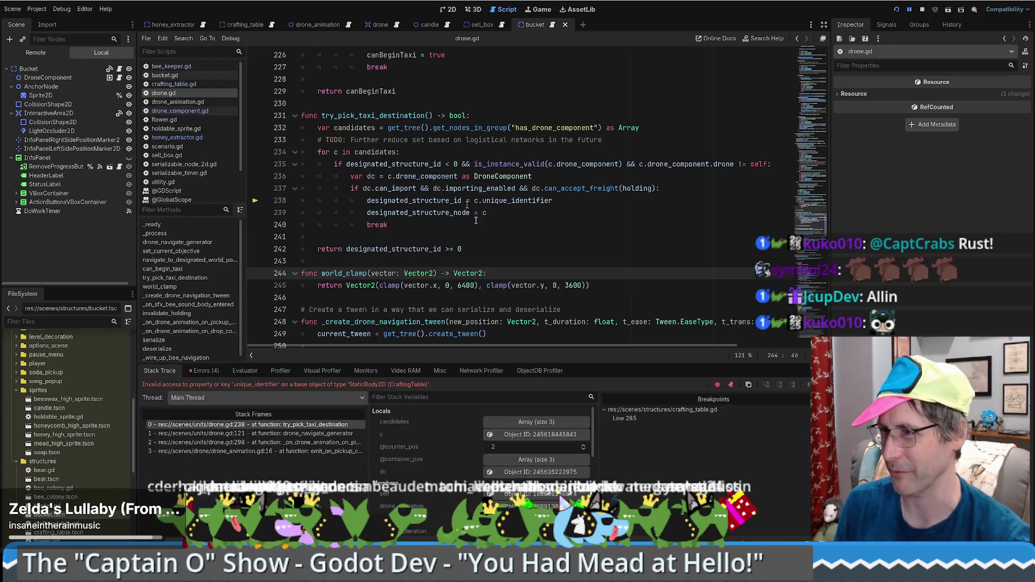
Select can_accept_freight on line 237 and search all project files for it.
click(479, 213)
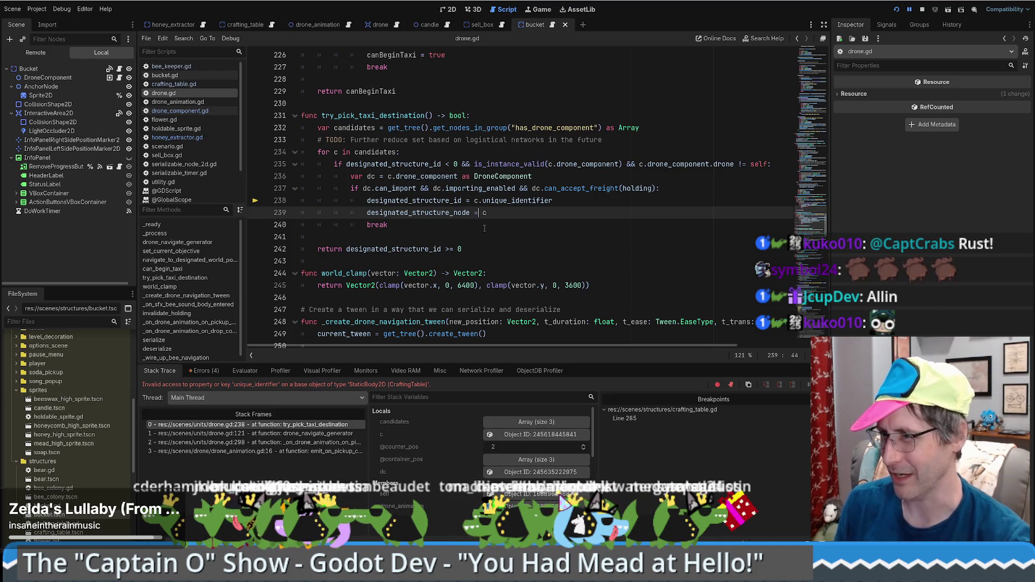
double_click(587, 188)
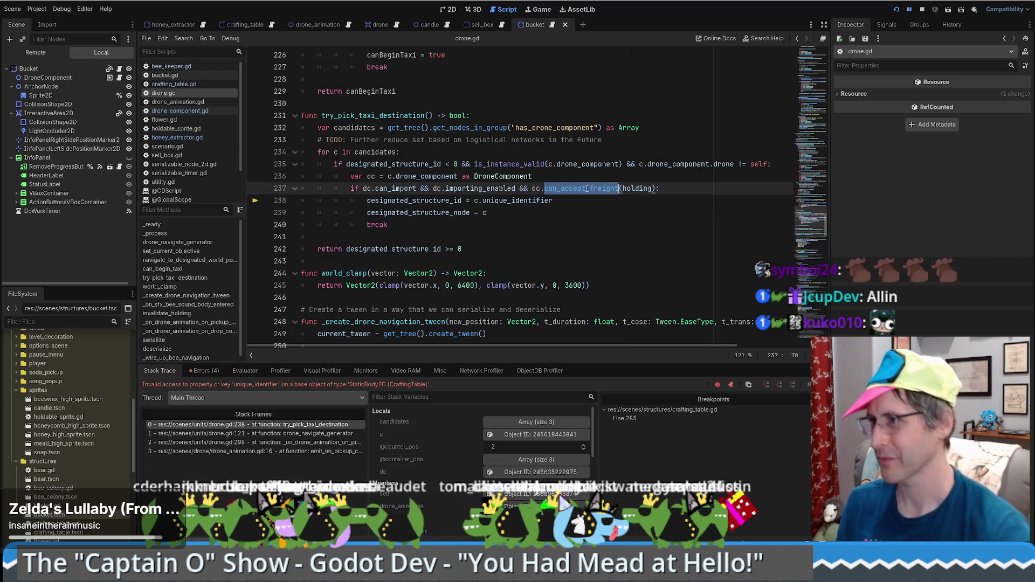
key(ctrl+shift+f)
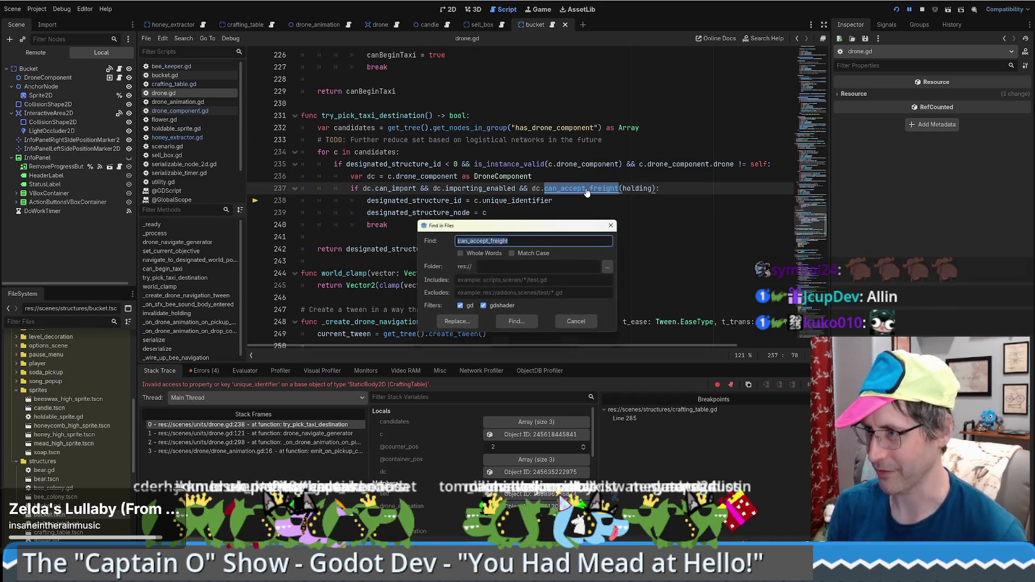
Run the can_accept_freight search, check the output log, and select unique_identifier on line 238.
key(Return)
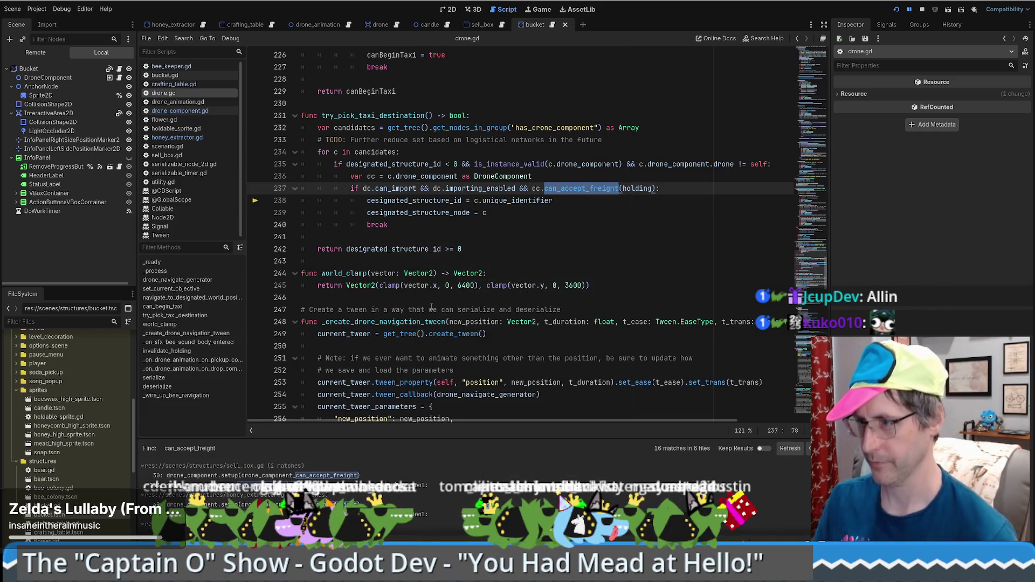
click(156, 542)
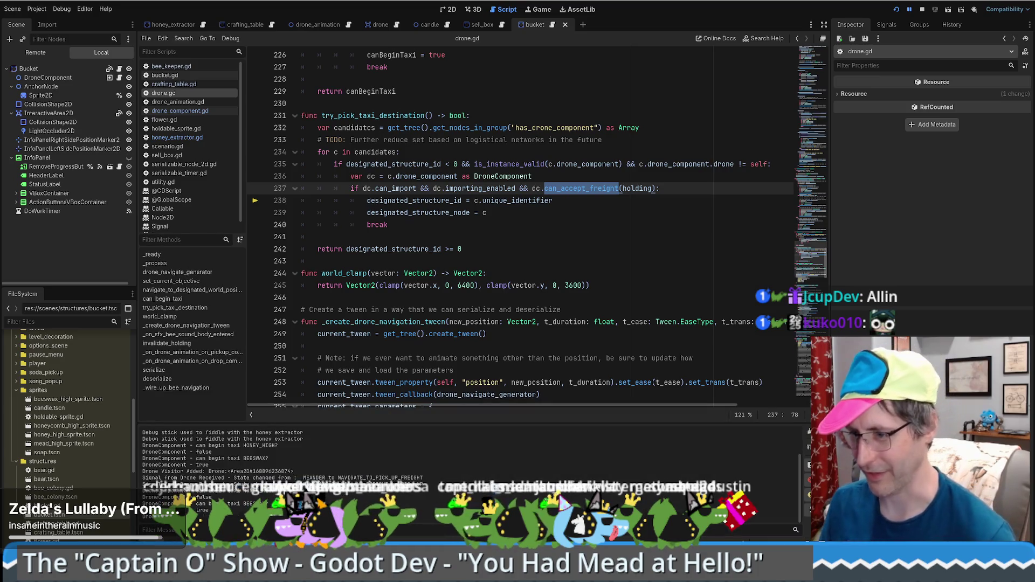
click(190, 541)
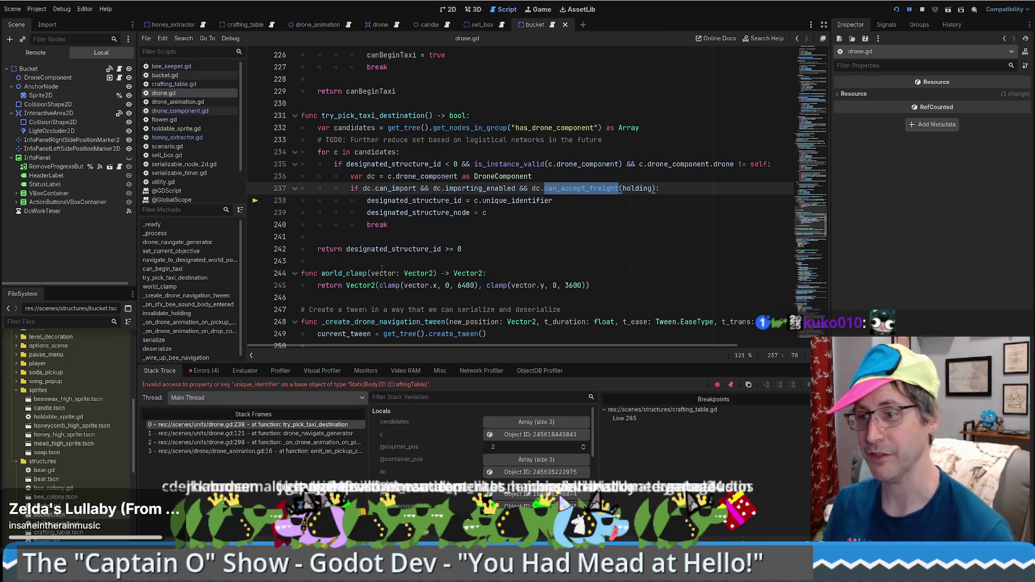
click(535, 200)
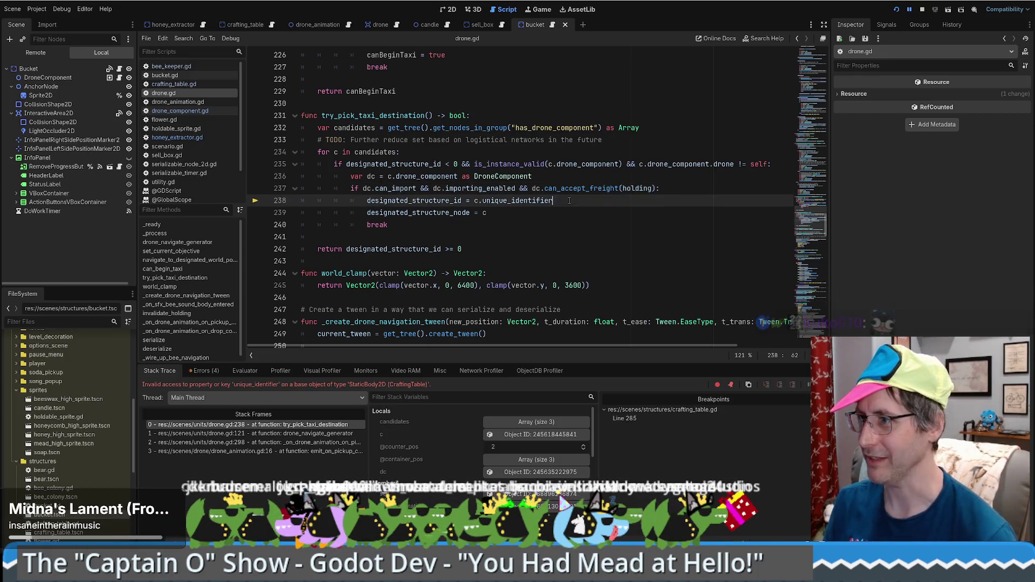
double_click(534, 200)
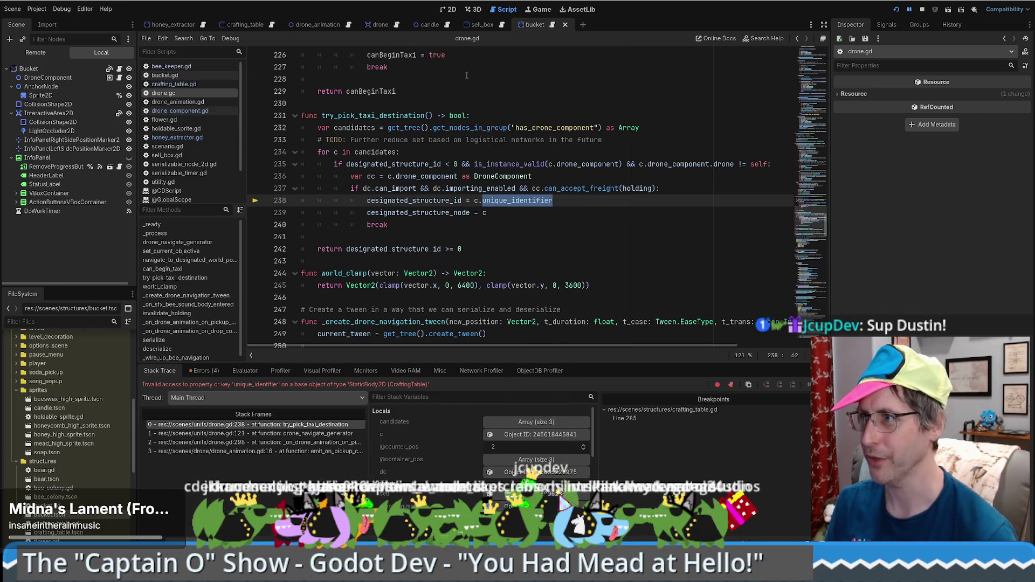
Switch to the crafting_table scene and look through it.
click(257, 24)
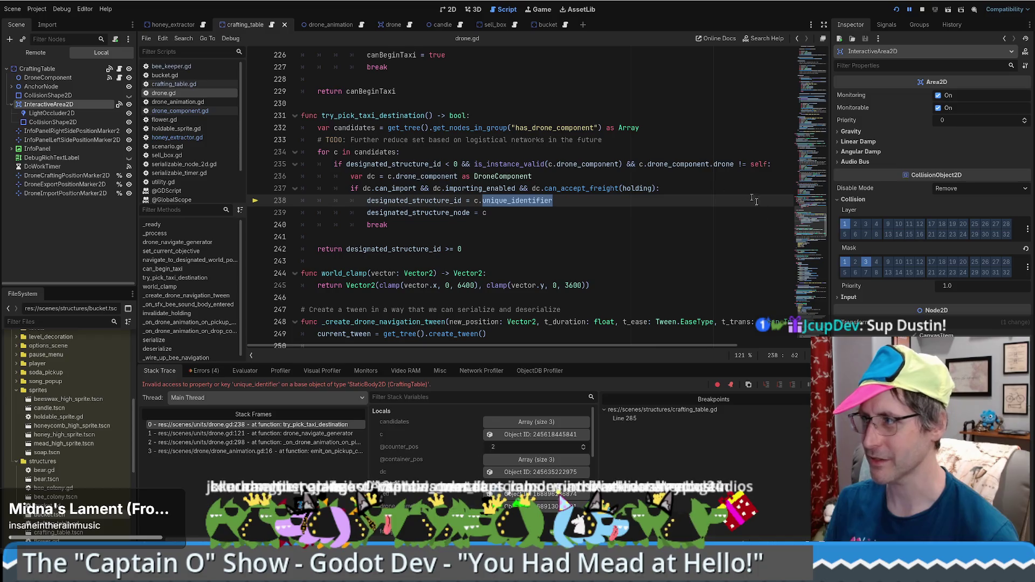
drag(809, 227, 809, 51)
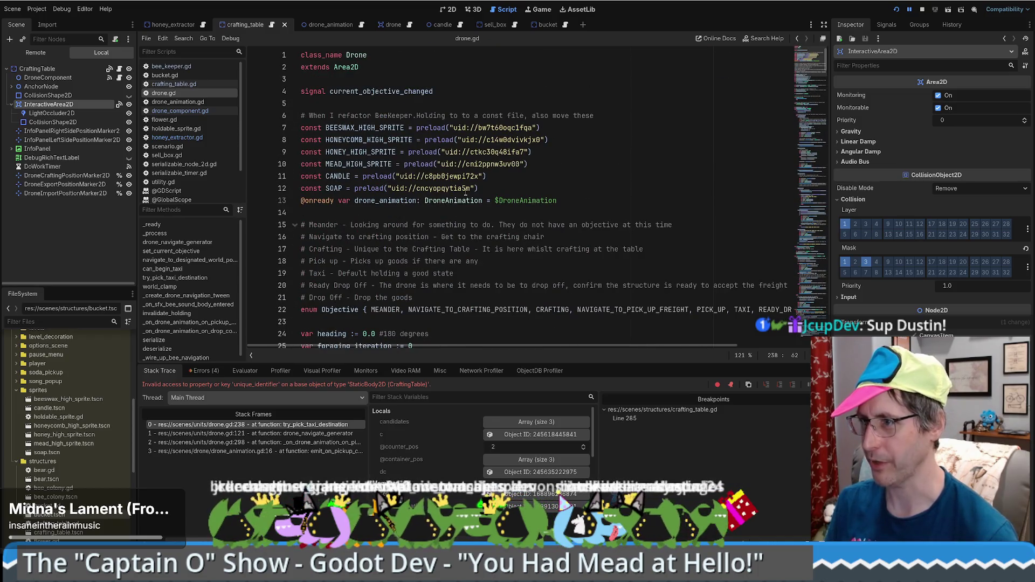
scroll(482, 185, down, 3)
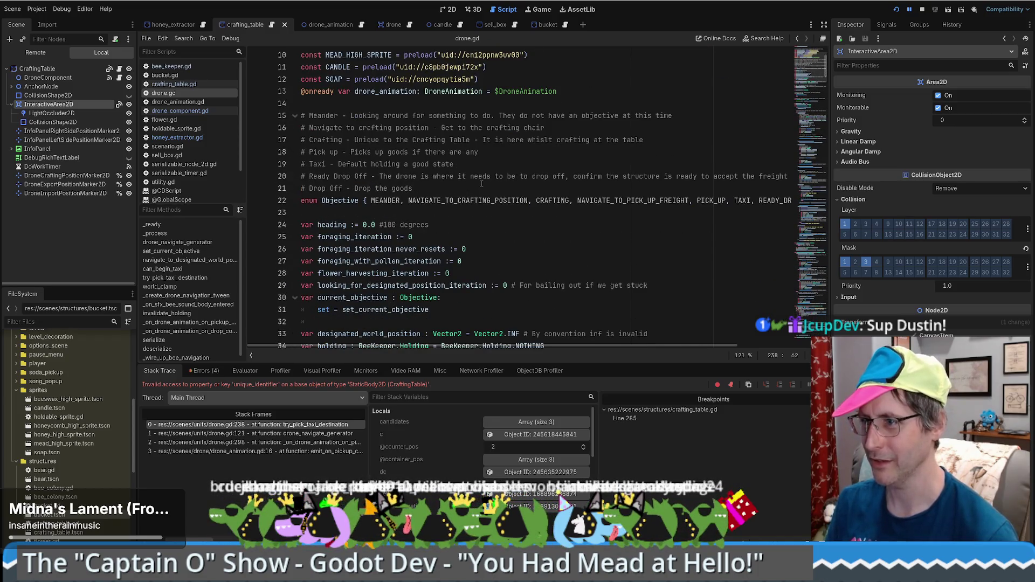
scroll(456, 219, down, 5)
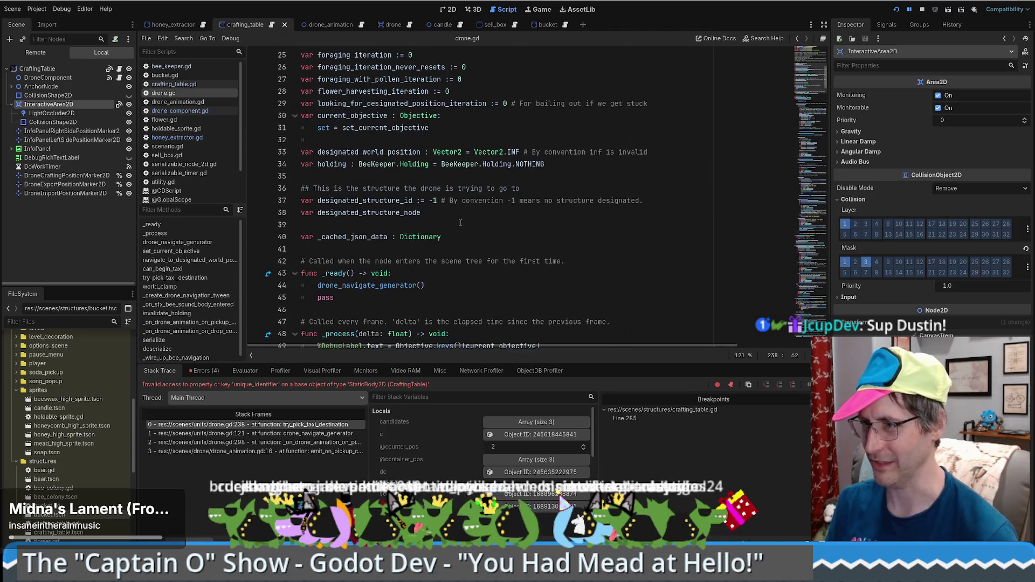
scroll(459, 233, up, 4)
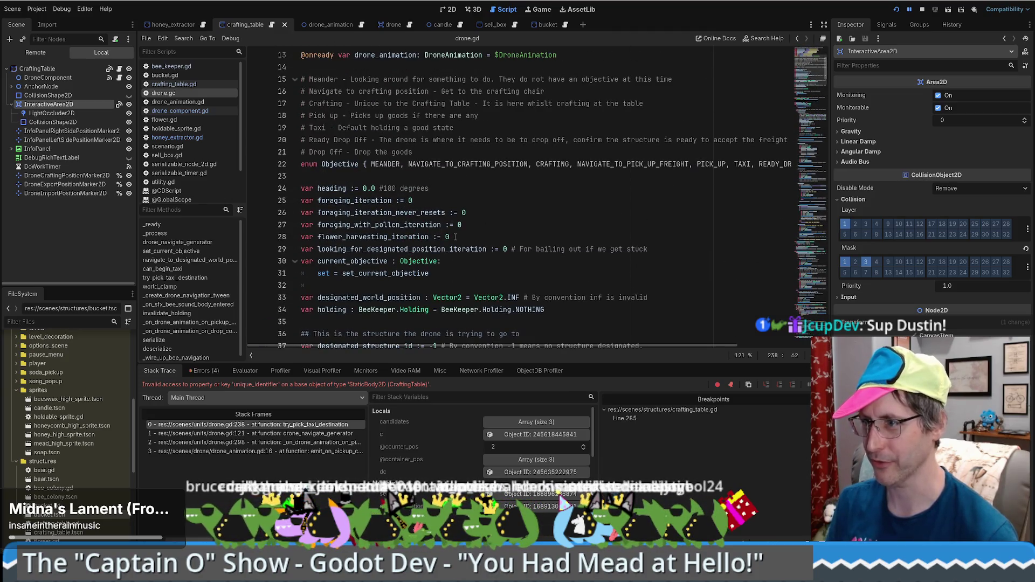
scroll(480, 257, up, 4)
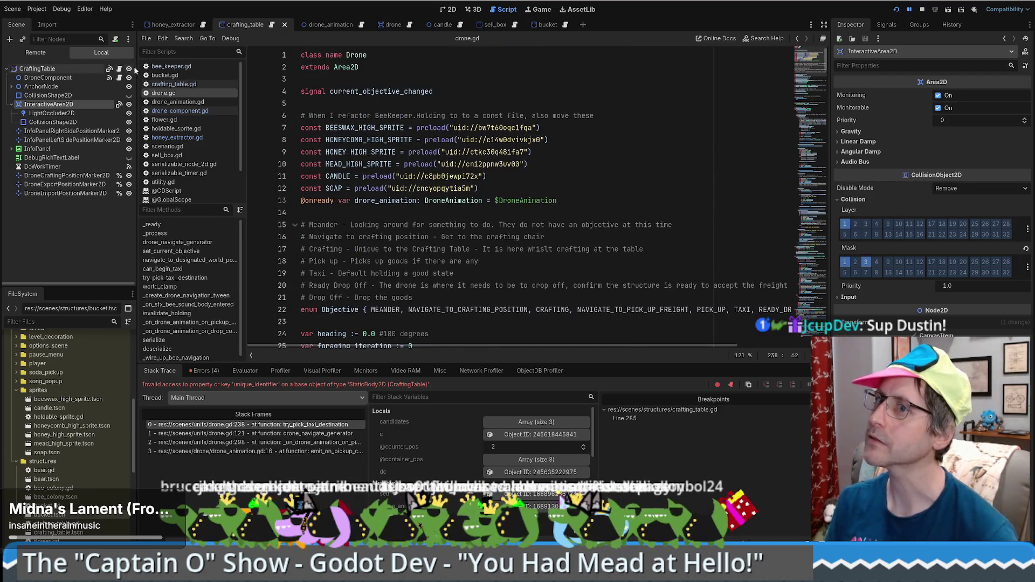
Open crafting_table.gd, then sell_box.gd to compare their unique_identifier declarations.
click(242, 24)
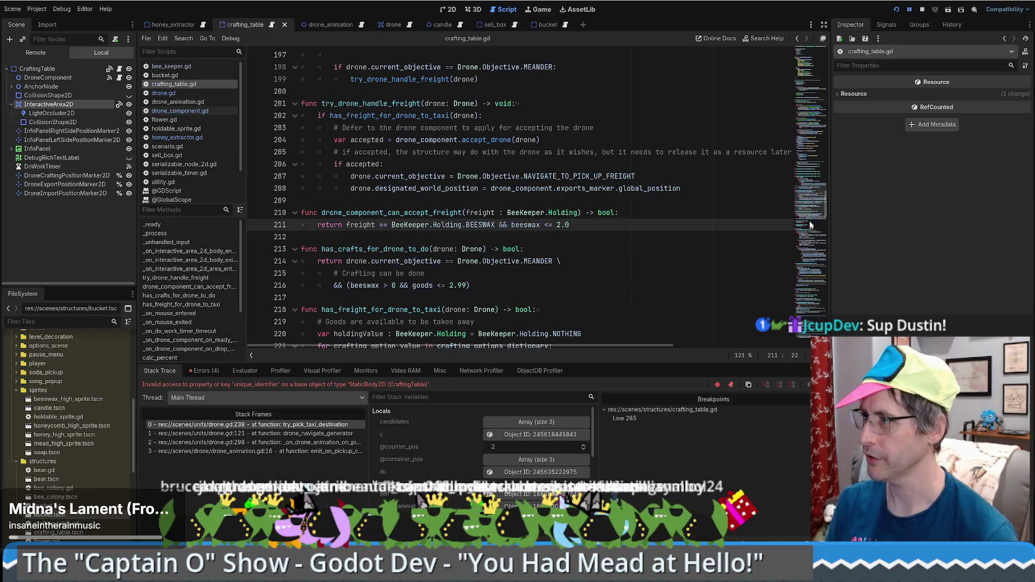
drag(812, 230, 822, 6)
scroll(503, 137, down, 6)
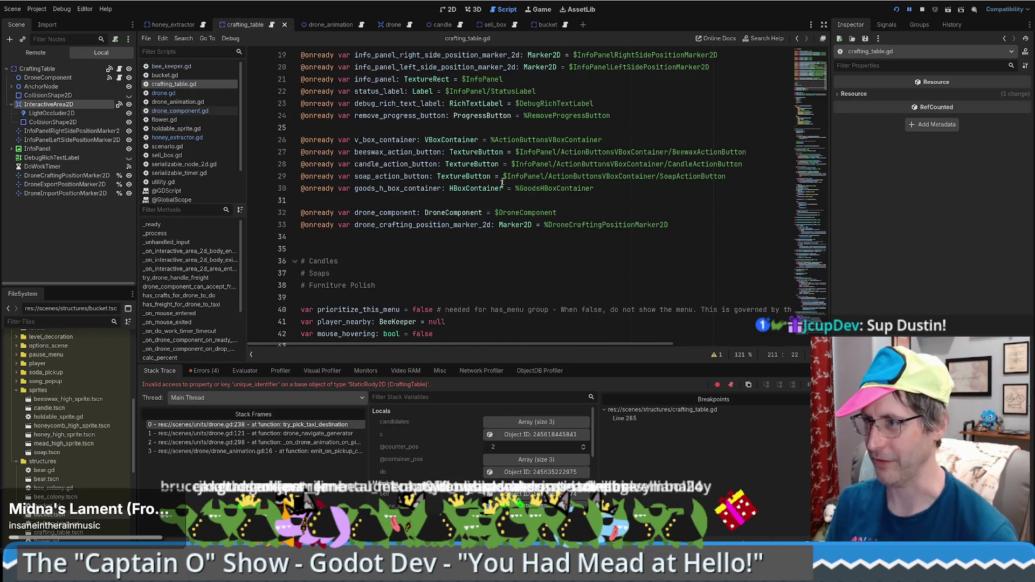
scroll(505, 176, up, 5)
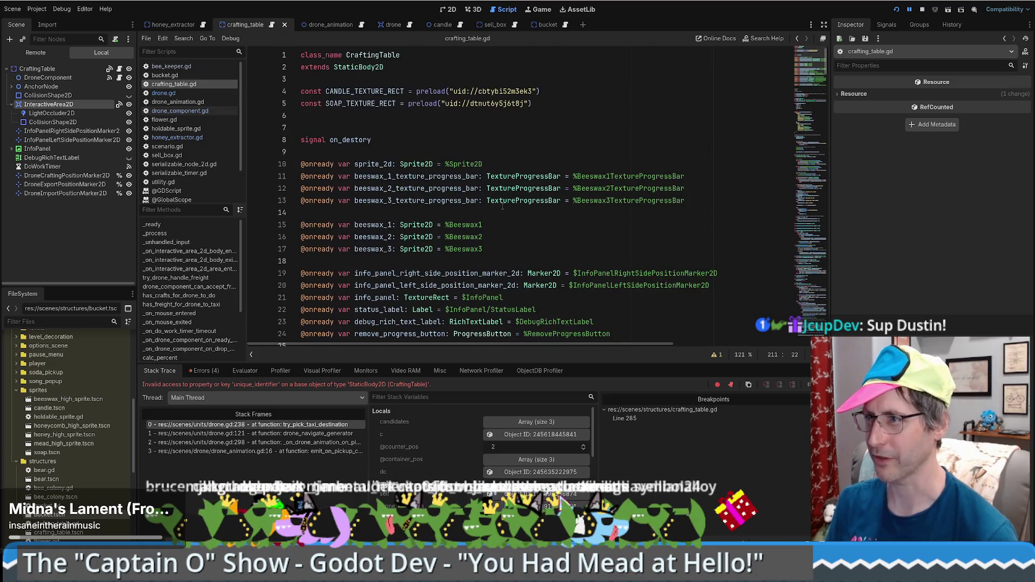
scroll(503, 206, down, 8)
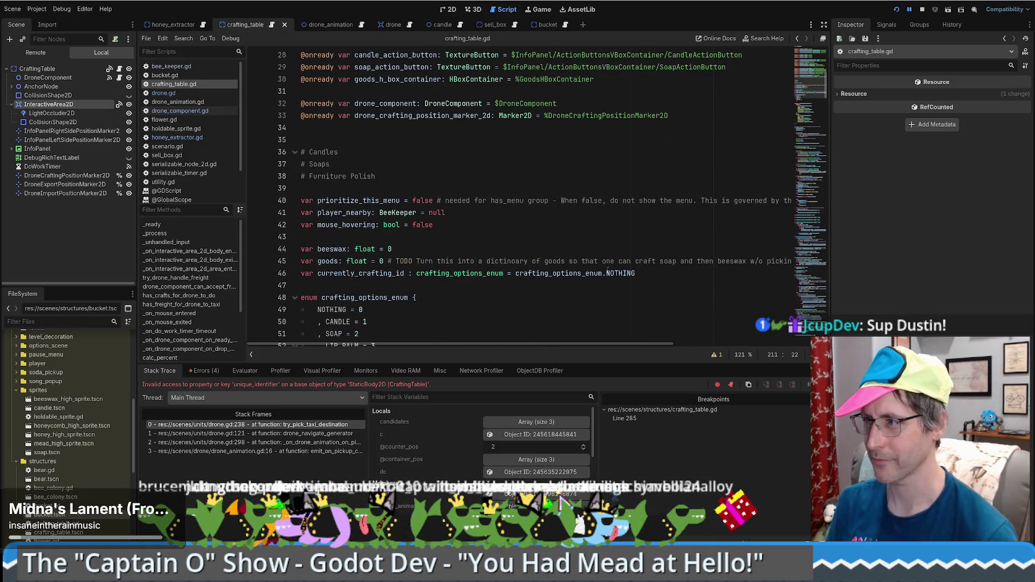
scroll(607, 270, down, 3)
scroll(642, 264, up, 11)
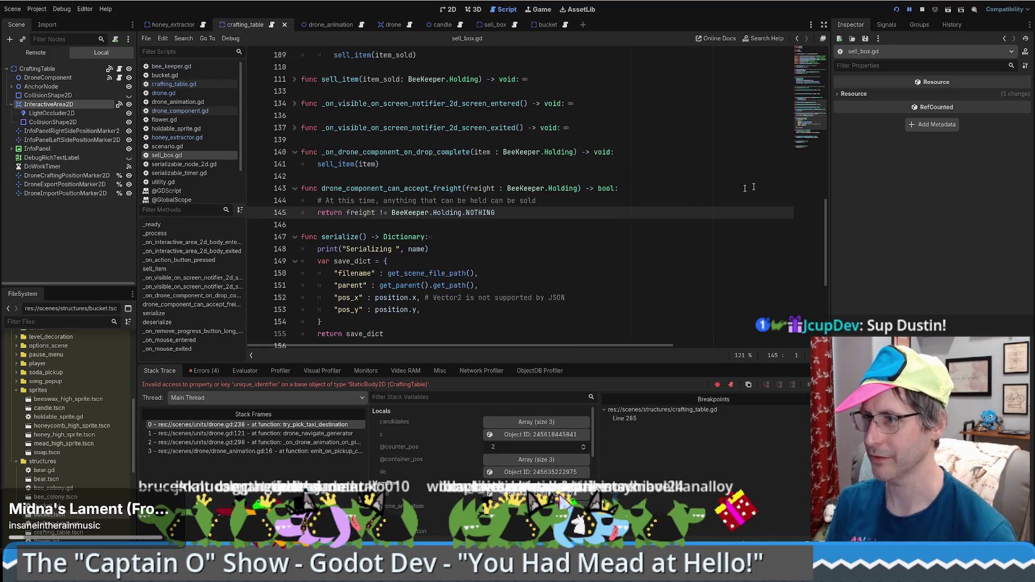
scroll(400, 217, up, 20)
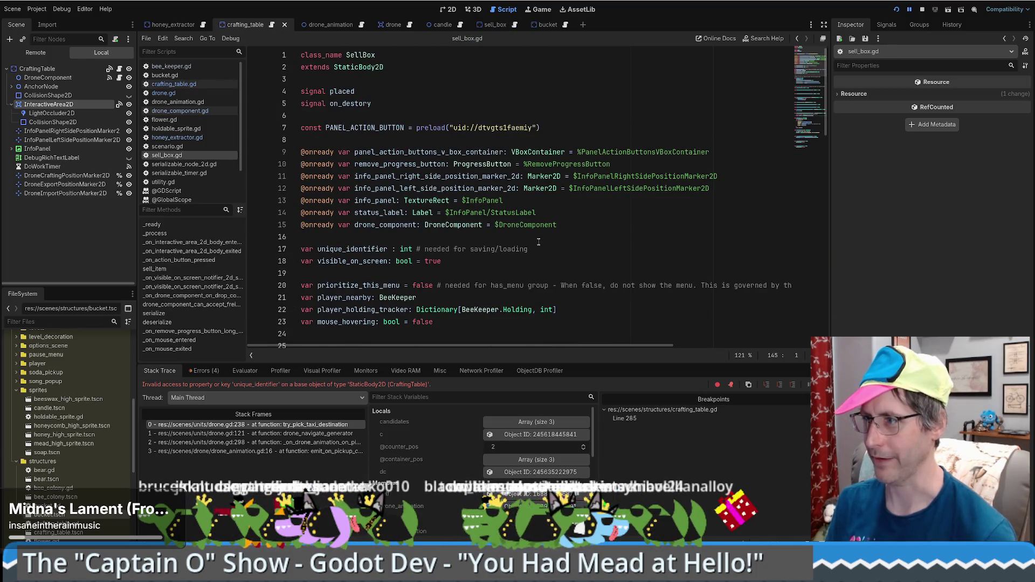
Copy sell_box.gd's unique_identifier declaration into crafting_table.gd on blank line 39.
drag(539, 242, 546, 247)
key(ctrl+c)
click(271, 24)
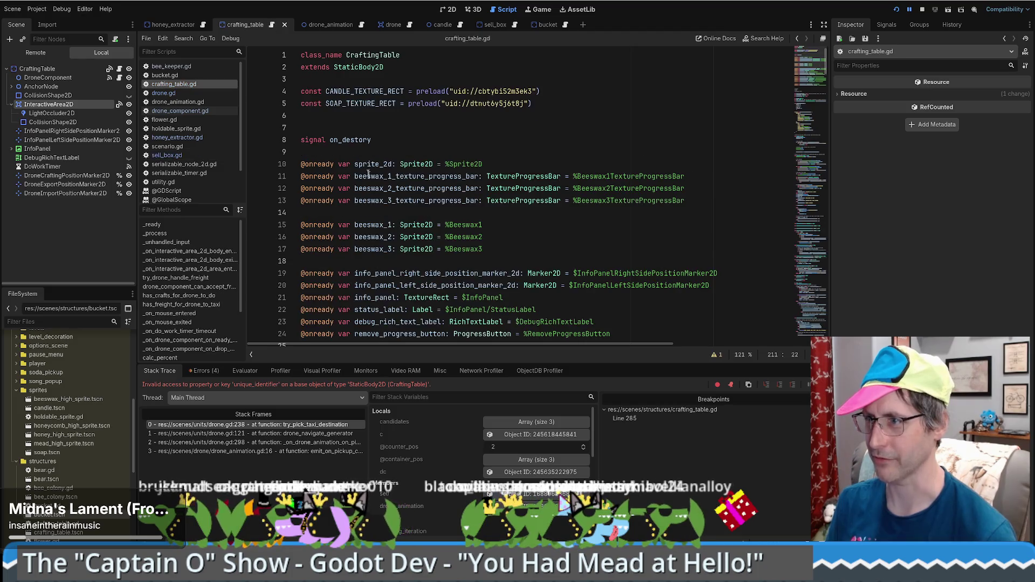
click(353, 156)
key(ctrl+v)
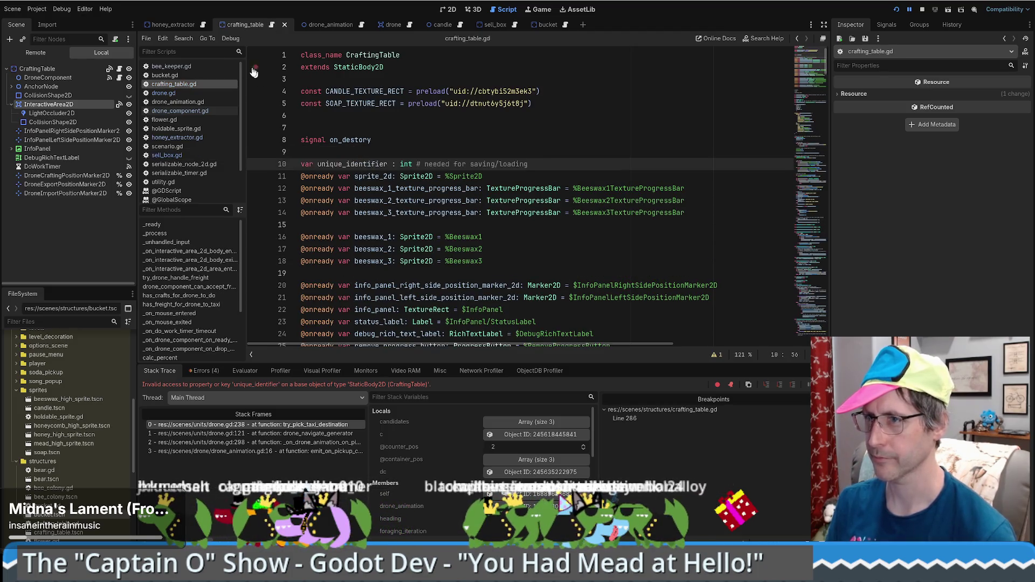
key(ctrl+z)
scroll(342, 216, down, 7)
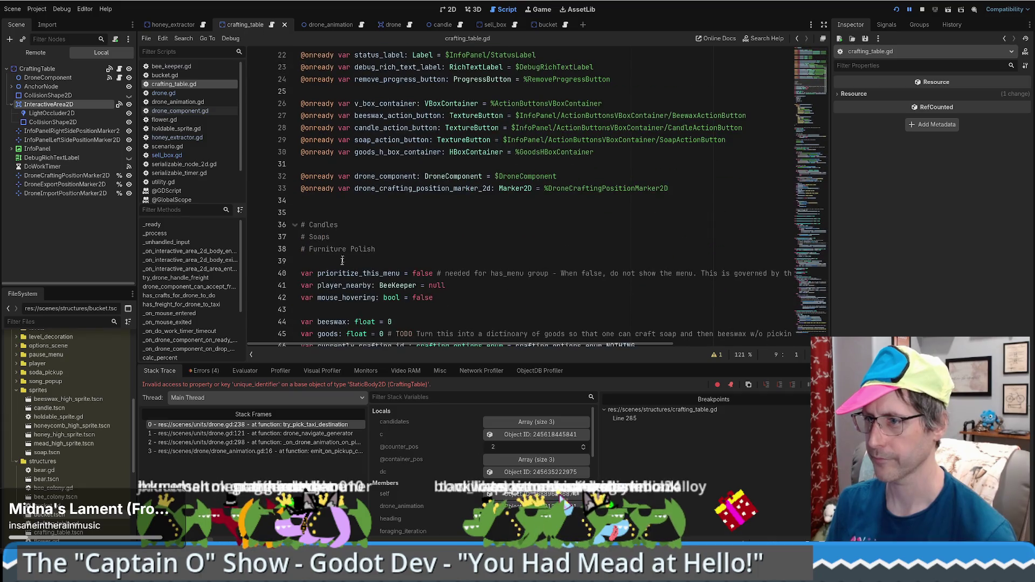
click(344, 261)
key(ctrl+v)
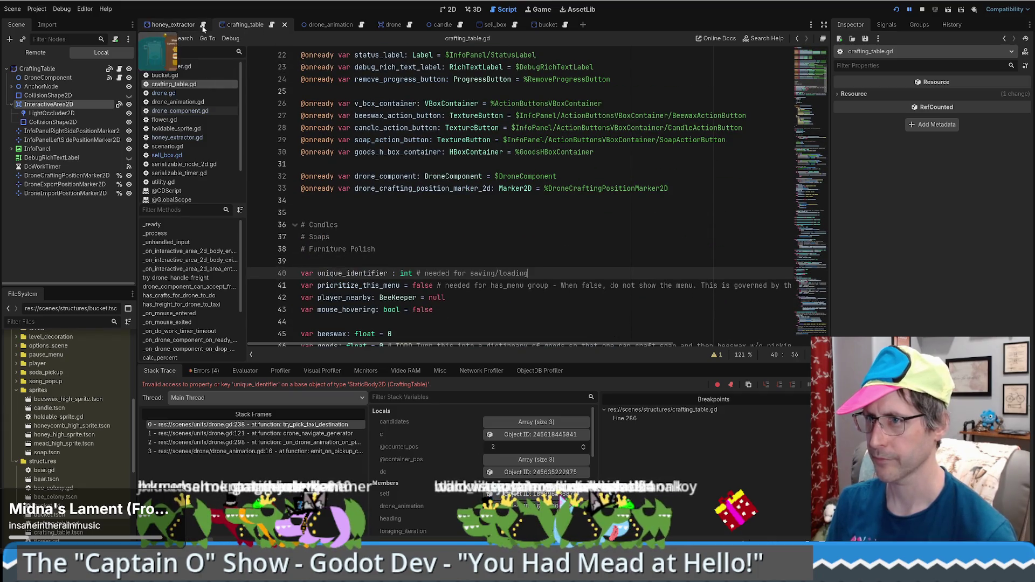
Paste the unique_identifier declaration into honey_extractor.gd and relaunch the game with F5.
click(203, 25)
scroll(539, 199, down, 5)
click(808, 52)
scroll(347, 321, down, 5)
scroll(347, 322, down, 1)
click(301, 213)
key(ctrl+v)
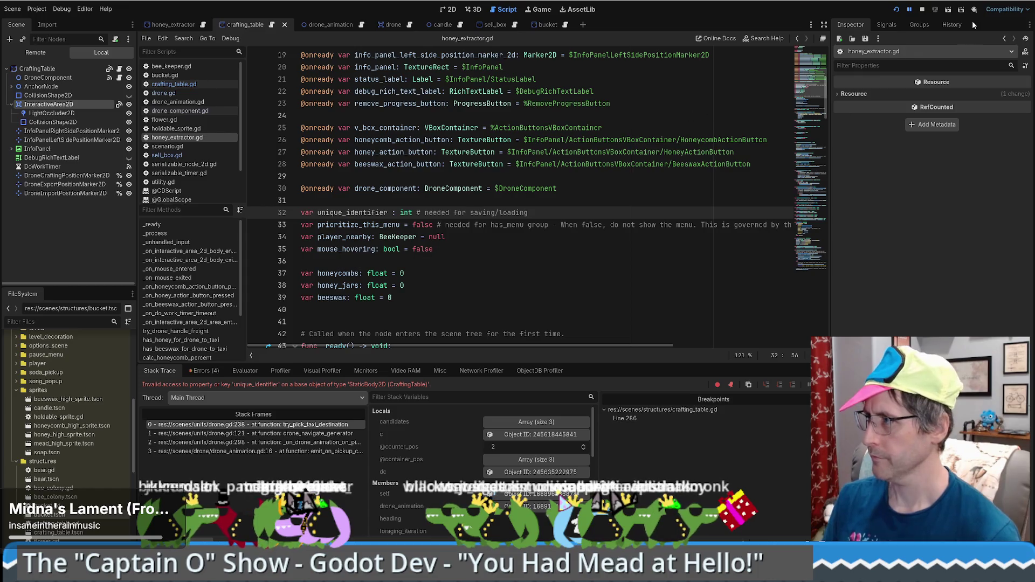
click(922, 10)
key(F5)
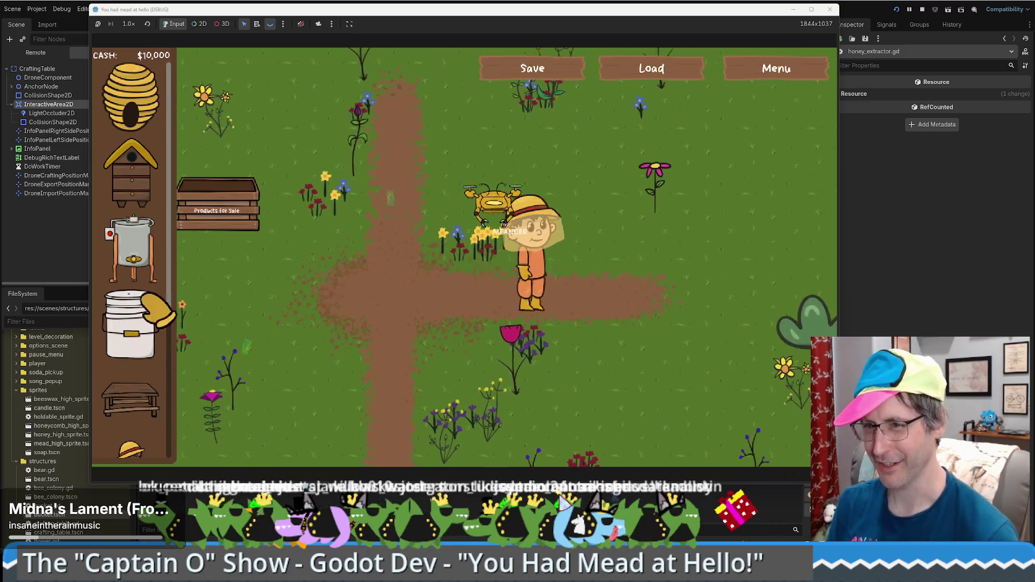
Place a honey extractor and a crafting table, leaving $9,600, then walk the character to the table.
drag(132, 250, 590, 210)
mouse_move(131, 399)
mouse_down()
mouse_move(372, 302)
mouse_move(611, 259)
mouse_up()
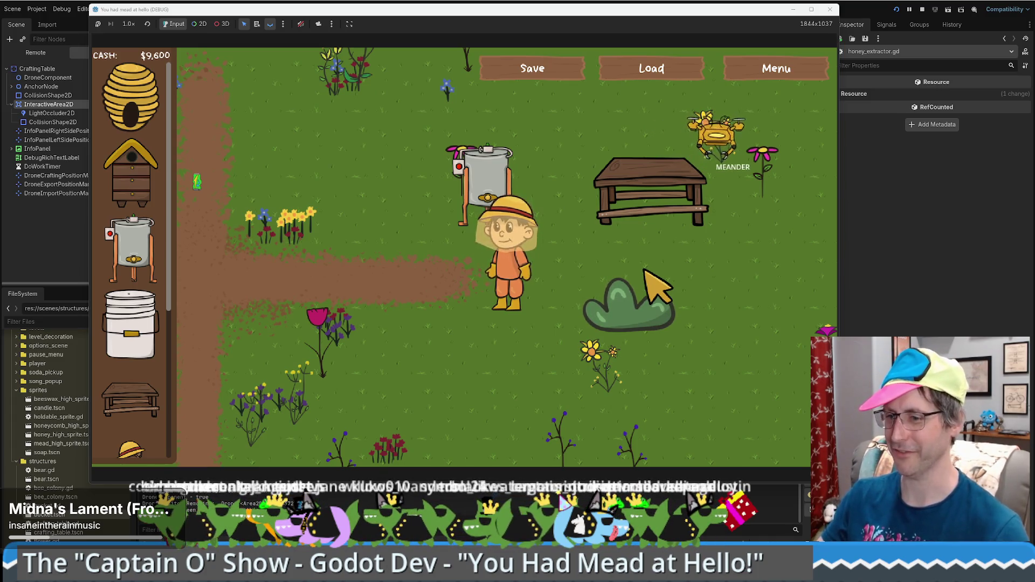
key(Right)
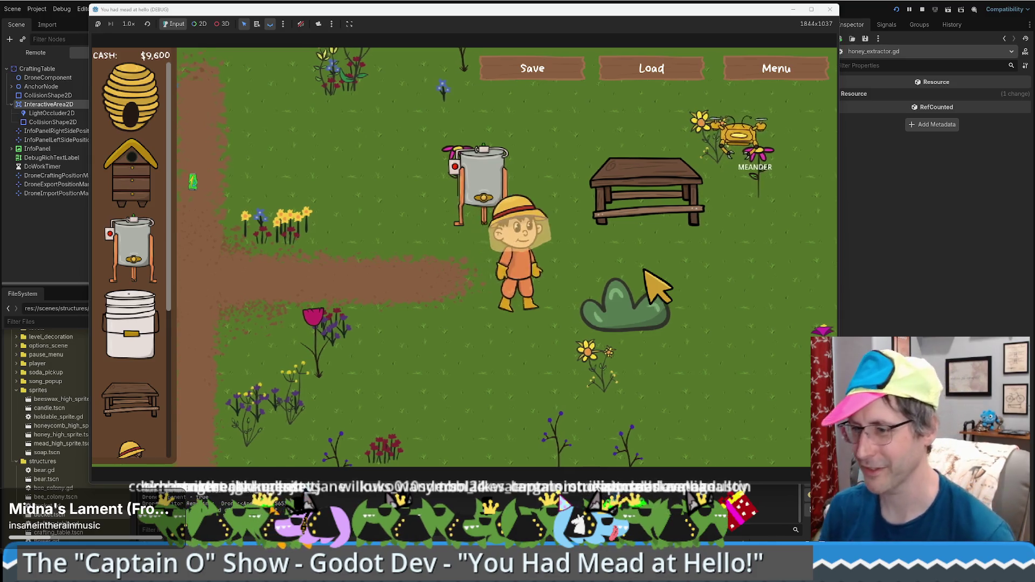
key(Right)
key(Up)
key(Down)
key(Up)
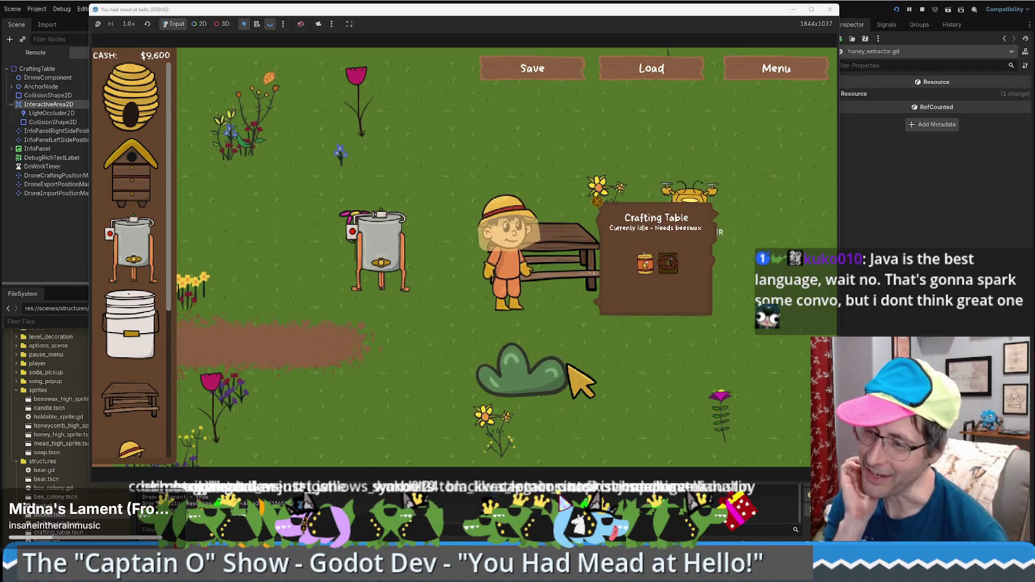
key(Down)
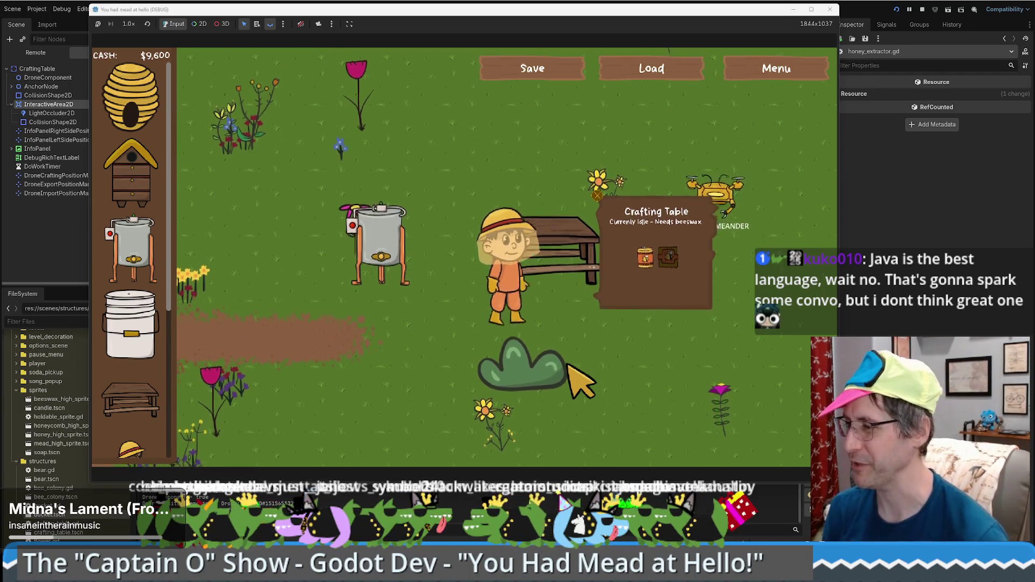
key(Down)
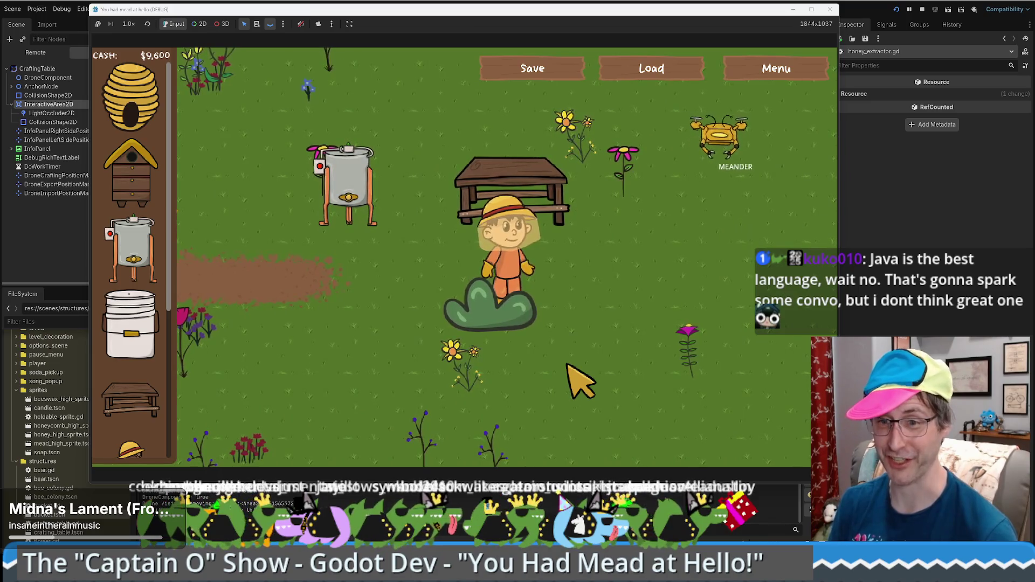
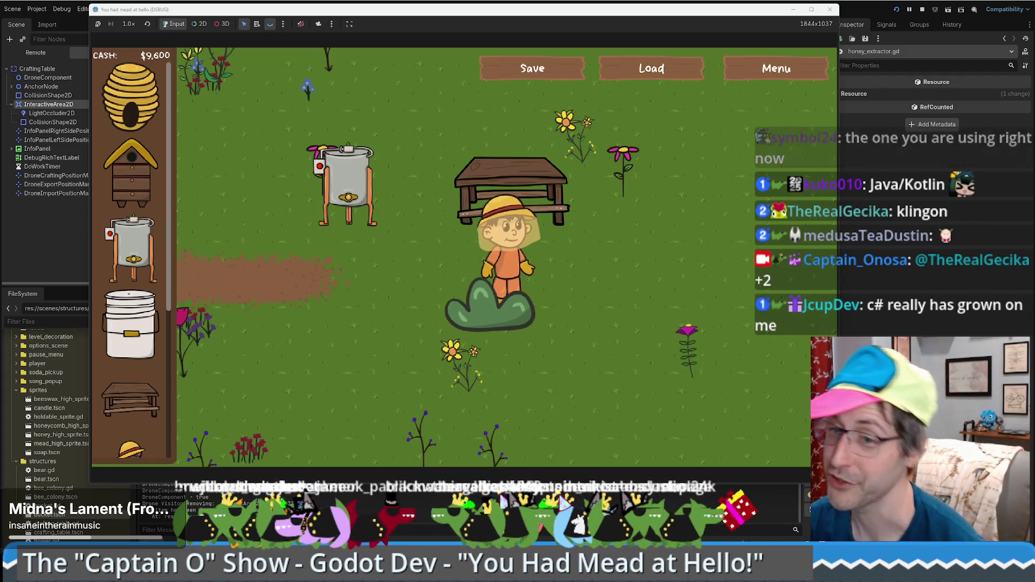
Walk the beekeeper past the honey extractor and the Products for Sale crate, then stop the game.
key(d)
key(a)
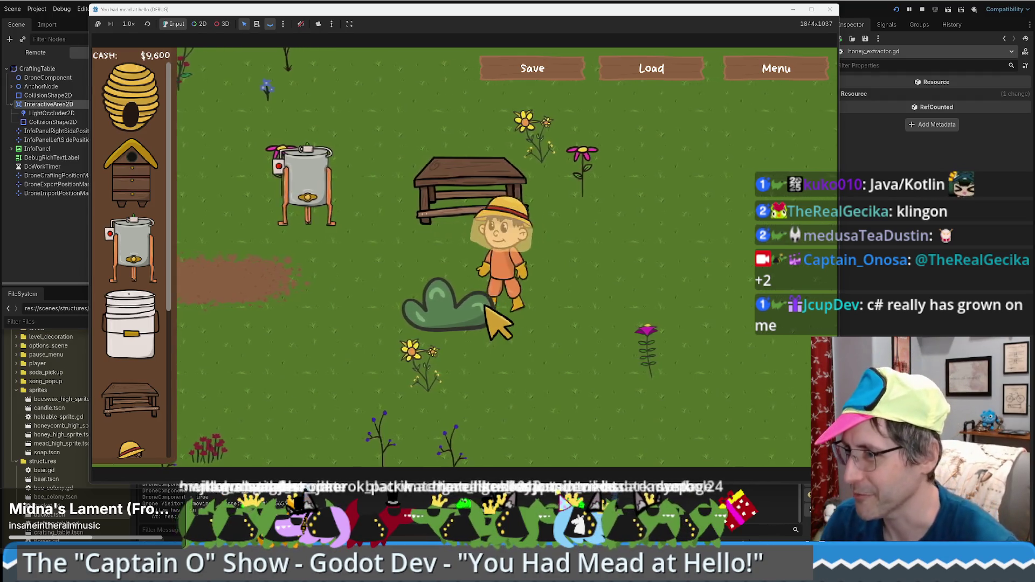
key(a)
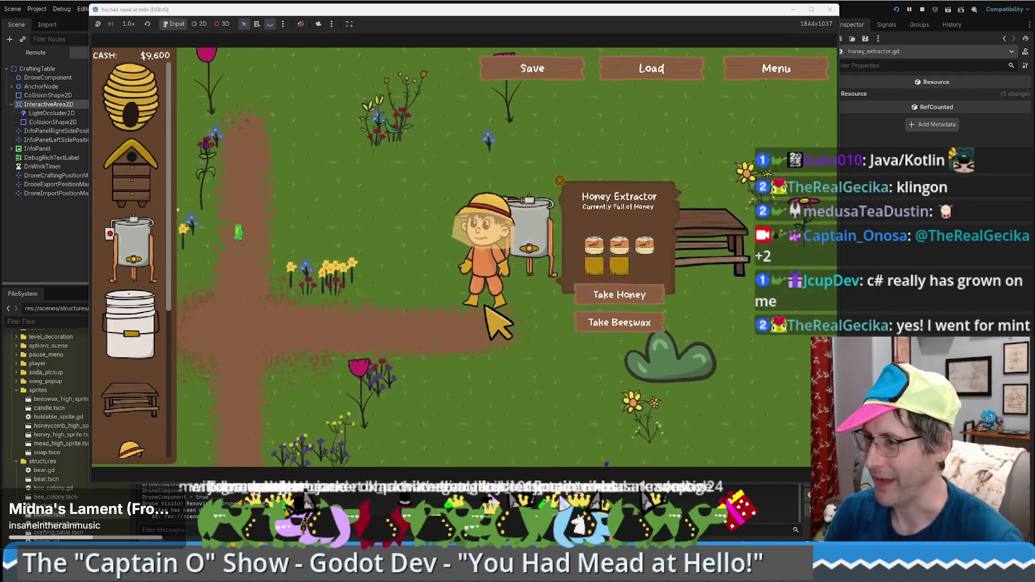
key(a)
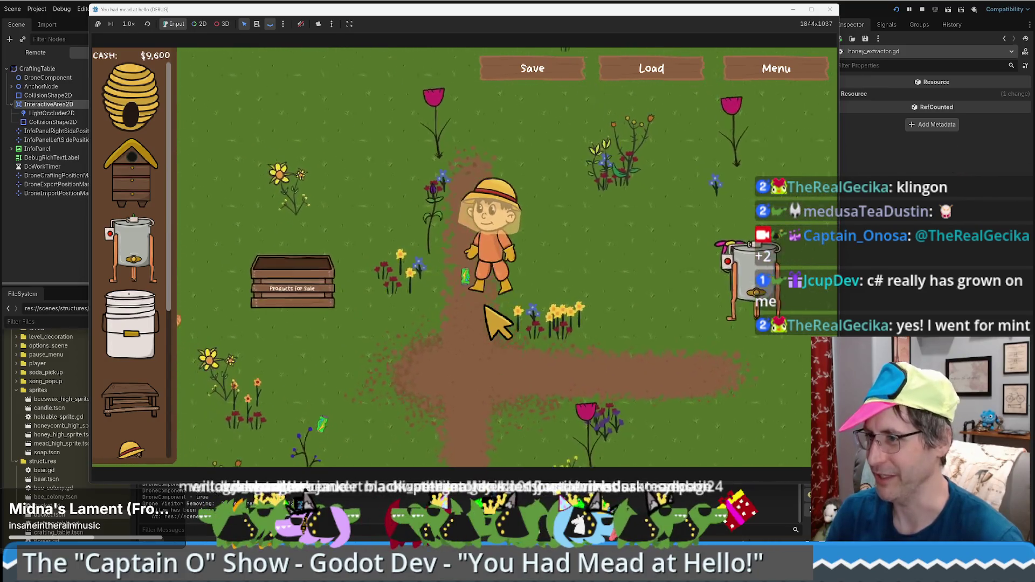
key(a)
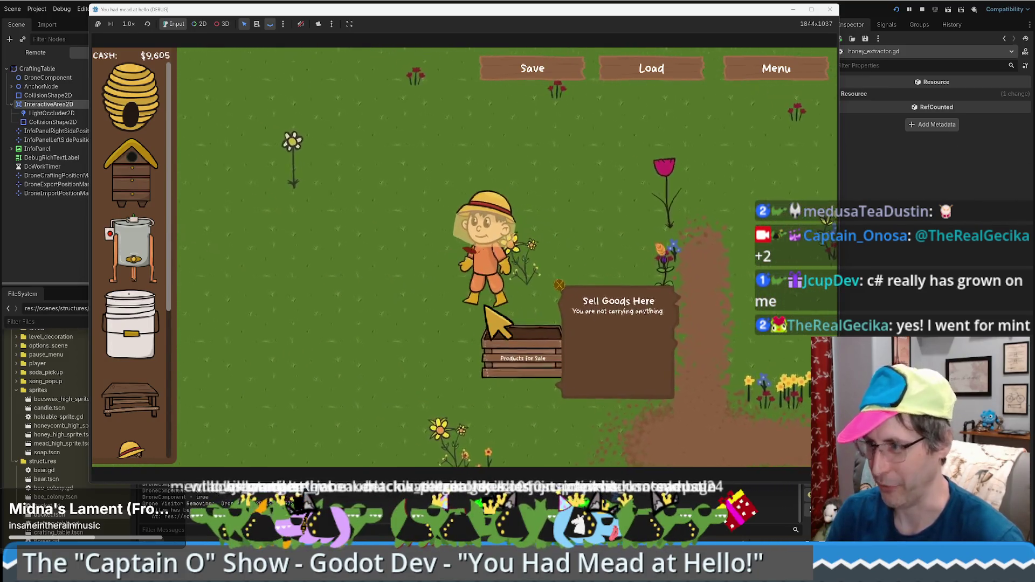
key(s)
key(a)
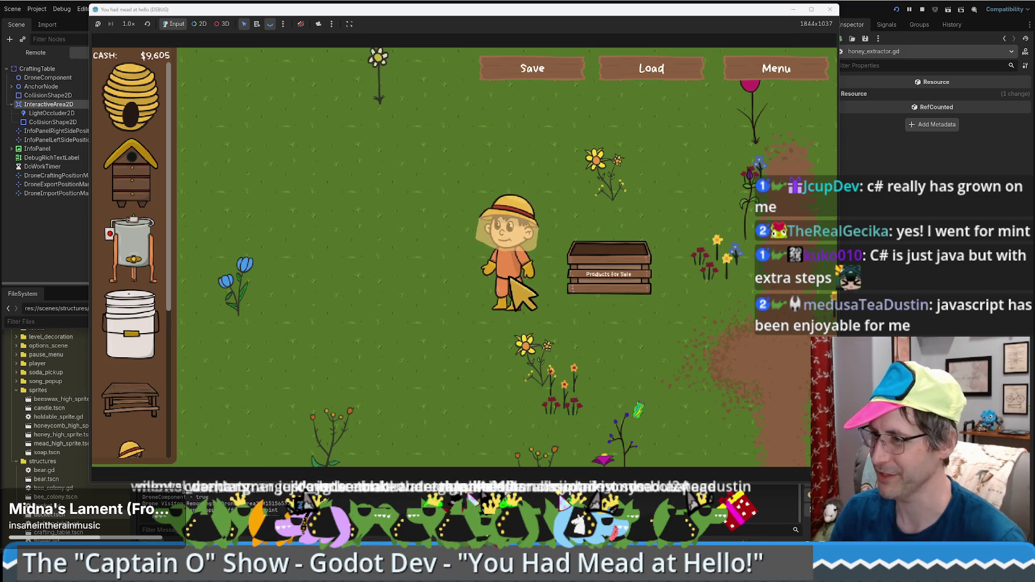
key(w)
key(d)
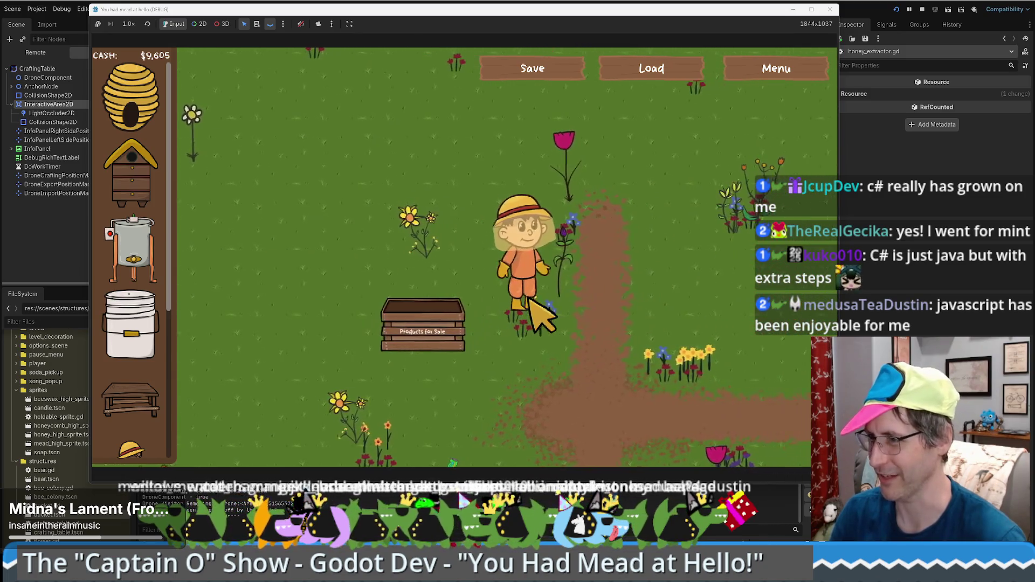
key(a)
key(d)
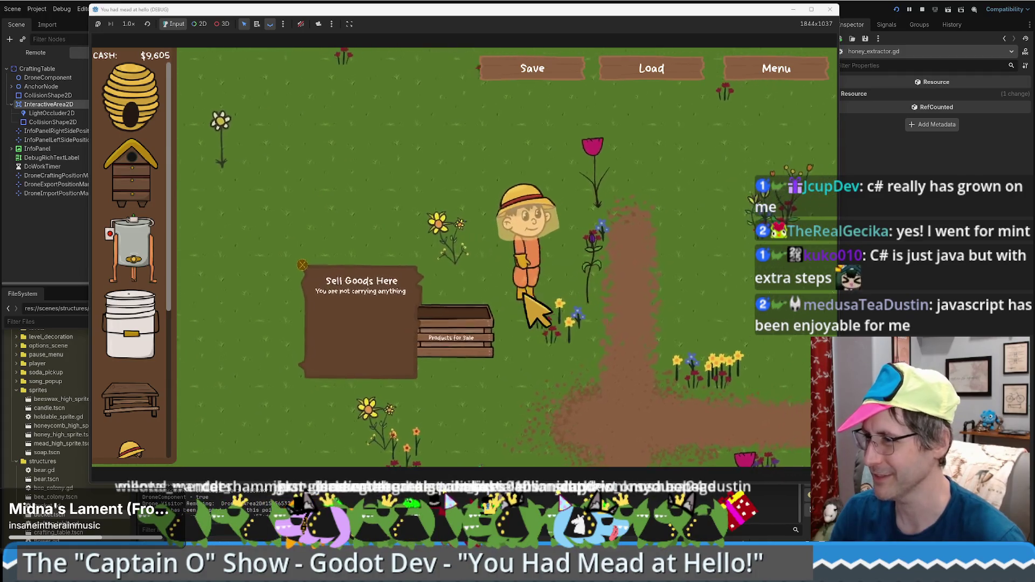
click(830, 9)
Scroll through honey_extractor.gd to review its variables and ready function.
scroll(440, 276, down, 7)
scroll(474, 269, up, 6)
scroll(519, 263, down, 7)
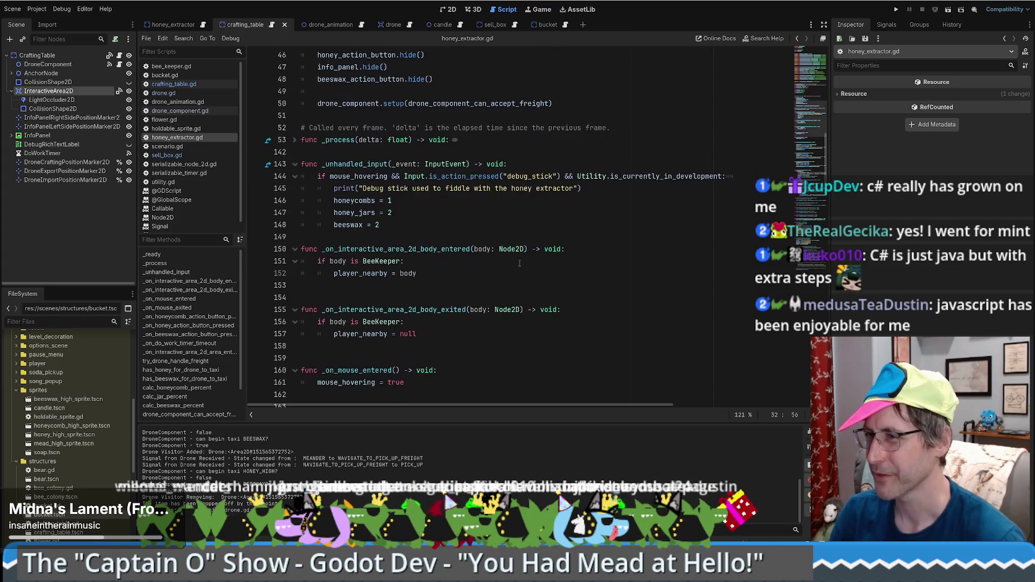
scroll(546, 250, down, 6)
scroll(546, 256, up, 13)
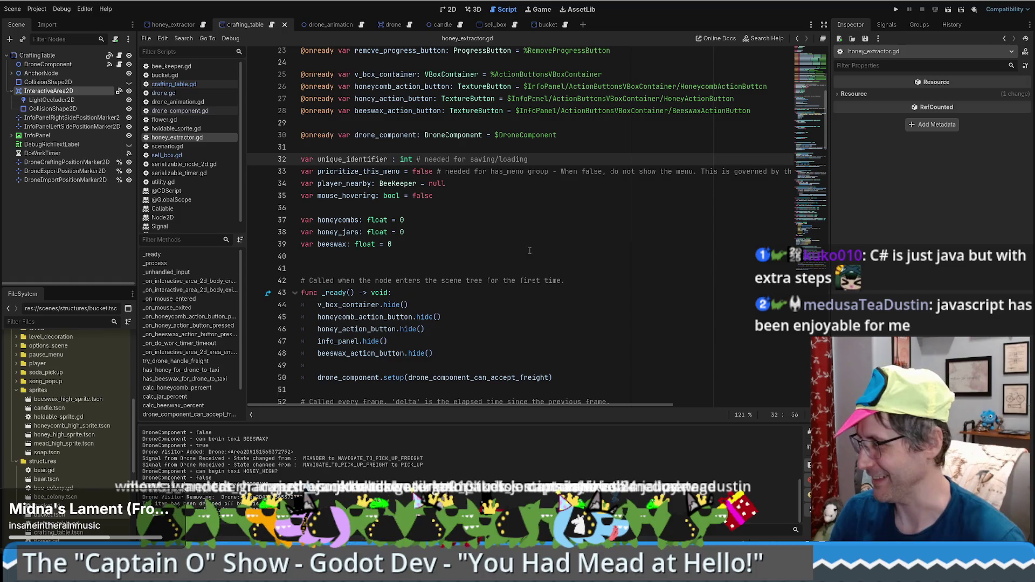
scroll(558, 242, down, 10)
scroll(616, 240, up, 3)
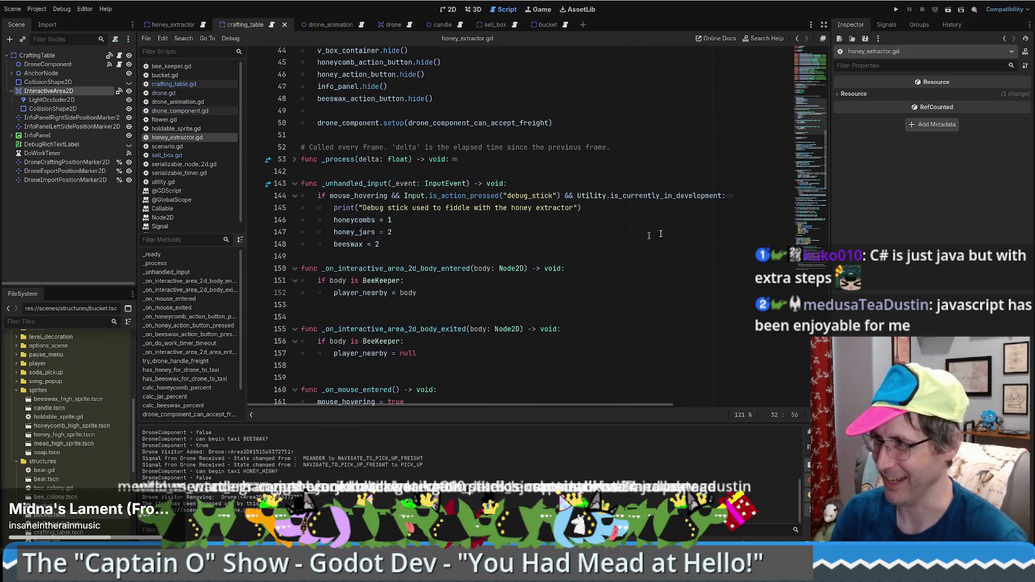
scroll(542, 222, up, 5)
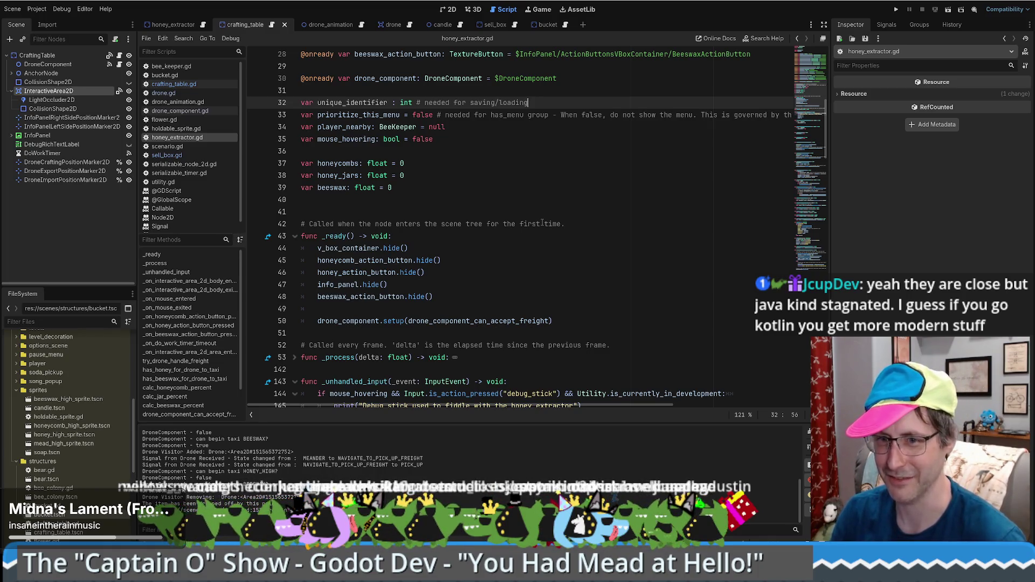
scroll(543, 222, down, 4)
scroll(583, 234, up, 4)
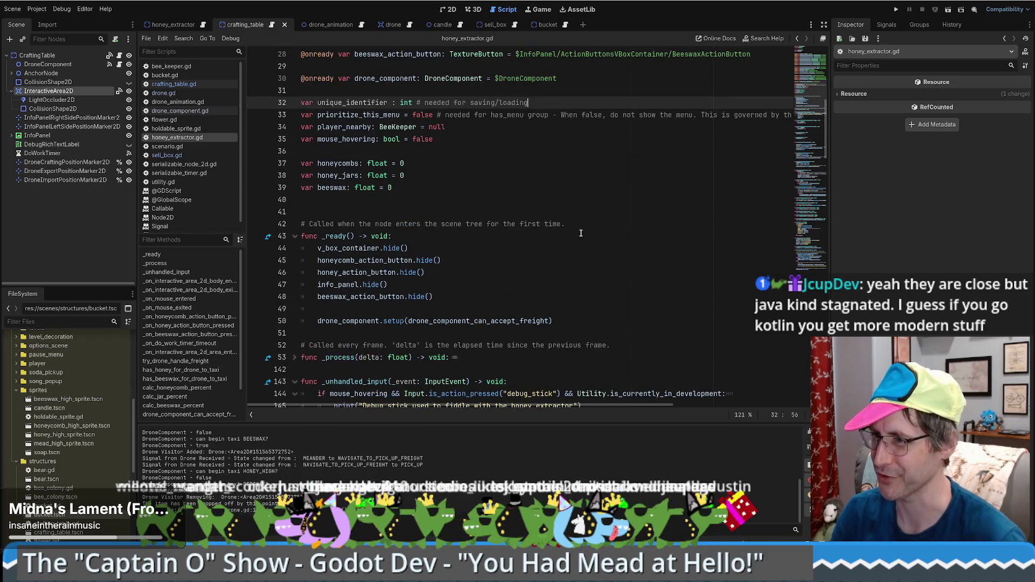
scroll(607, 244, up, 4)
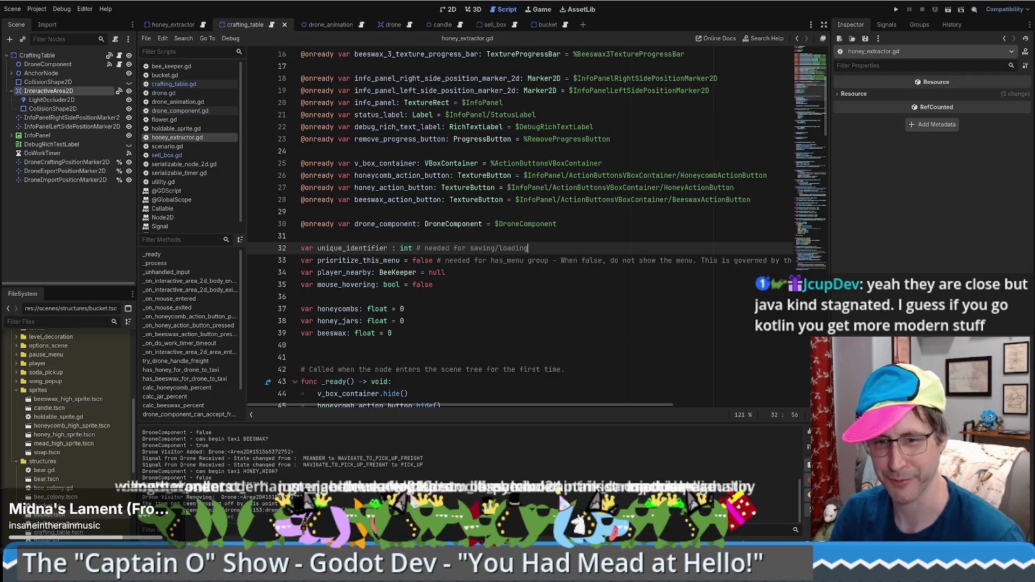
Place the cursor on the honey_jars declaration at line 38, then switch to crafting_table.gd.
click(507, 320)
scroll(482, 349, up, 2)
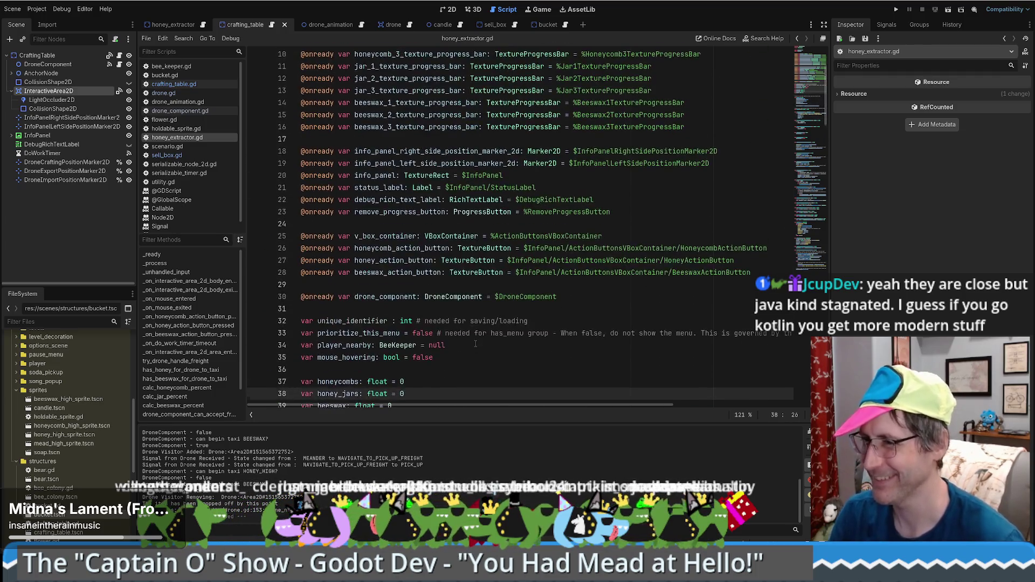
scroll(483, 349, down, 5)
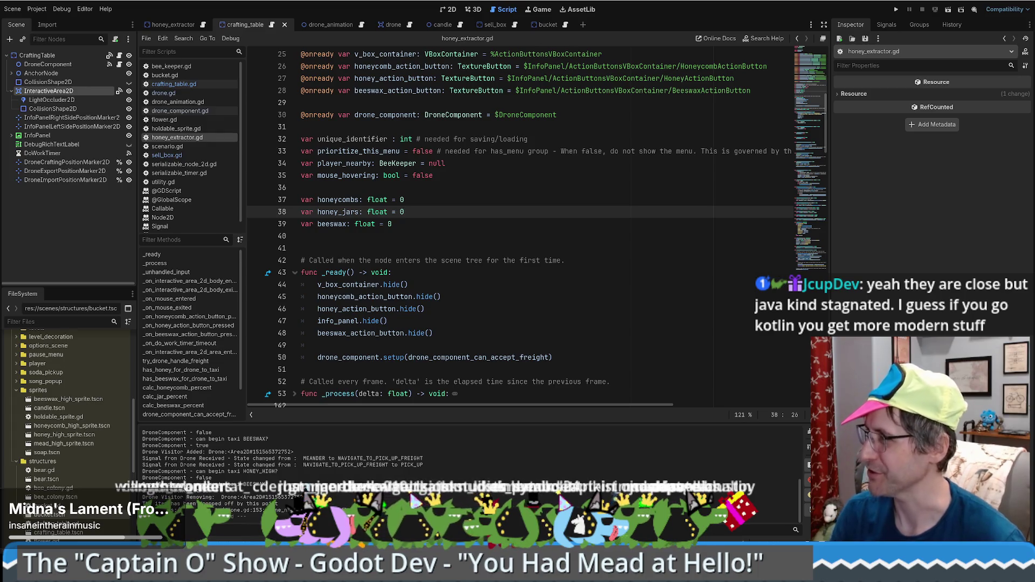
scroll(531, 202, down, 2)
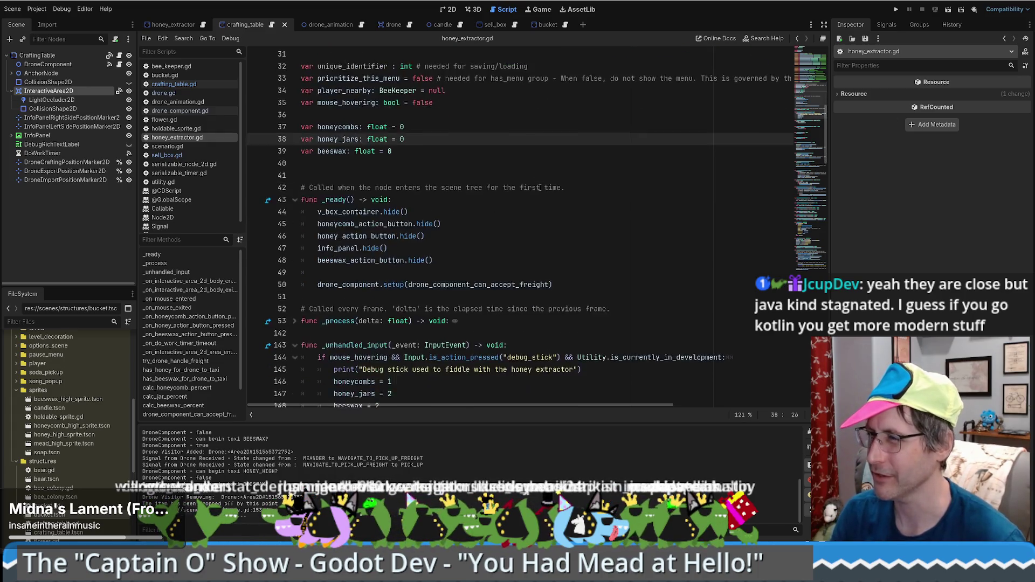
scroll(502, 253, up, 3)
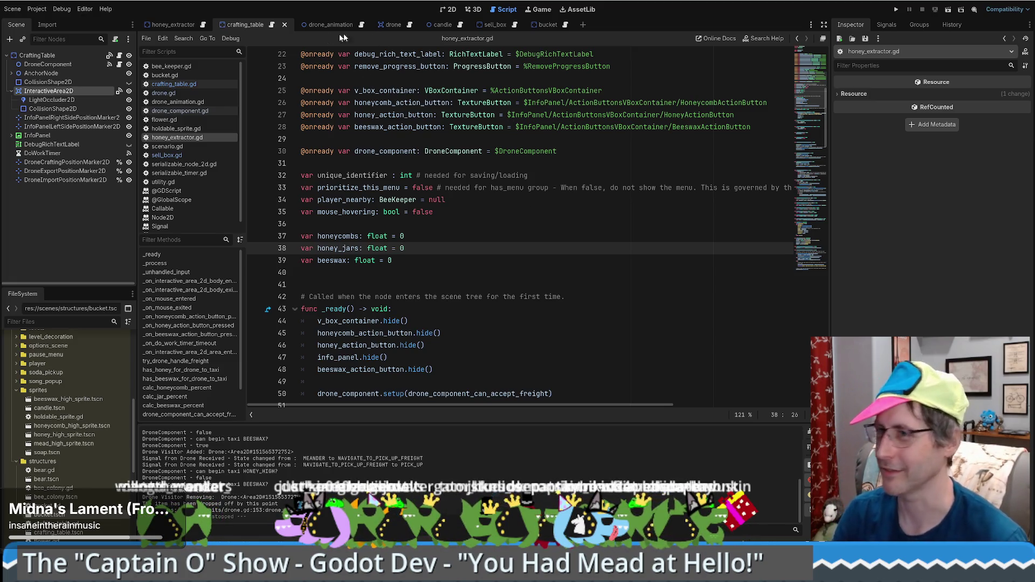
click(272, 25)
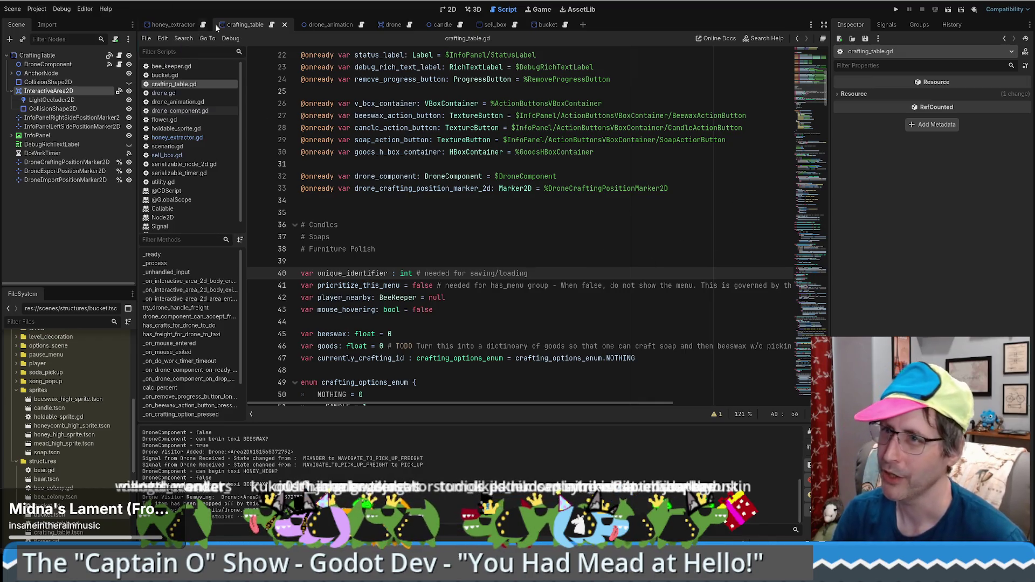
Open sell_box.gd, jump to its serialize and deserialize functions, then select the DroneComponent node.
click(516, 25)
key(Up)
scroll(807, 104, down, 8)
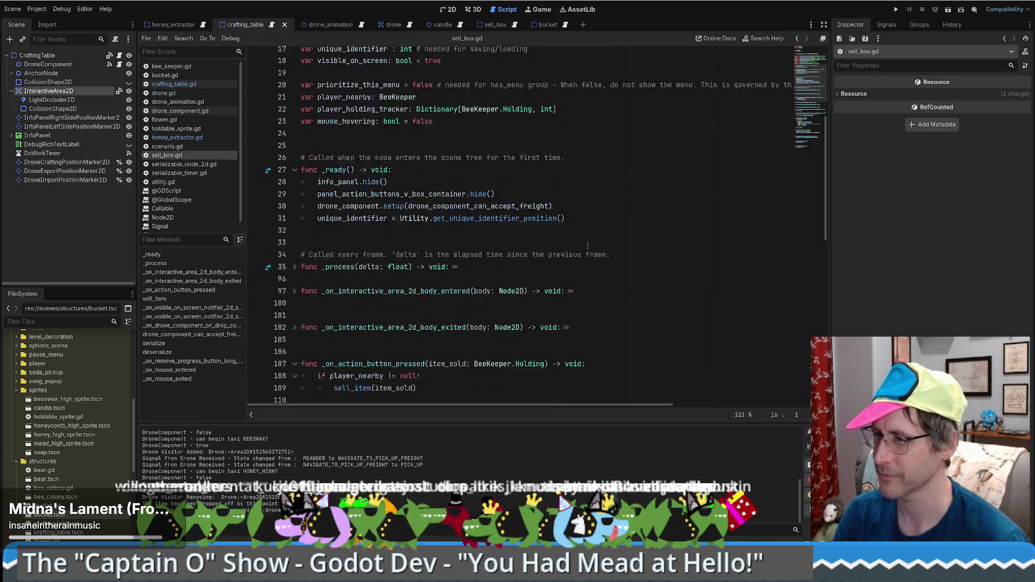
drag(807, 103, 790, 225)
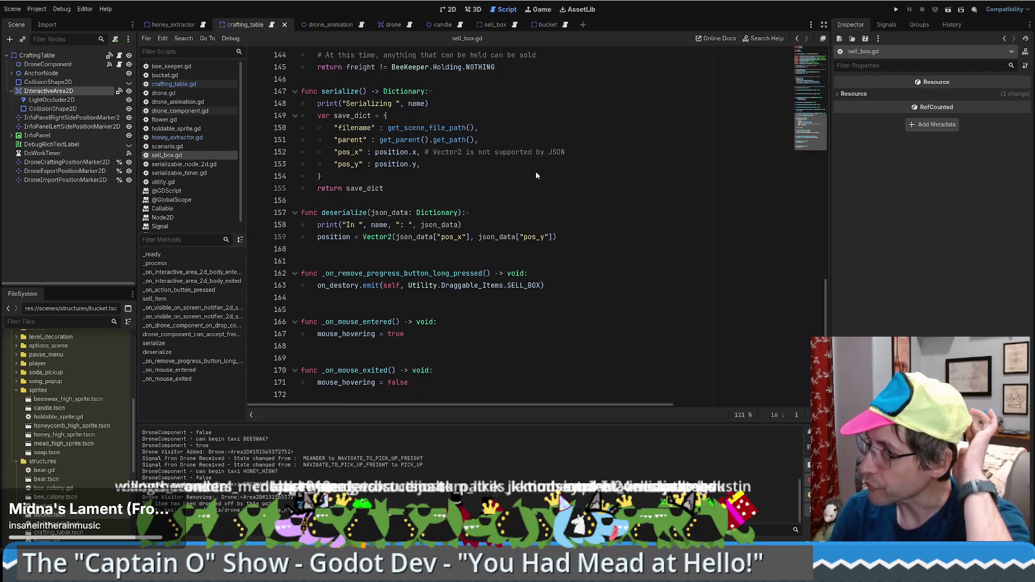
click(74, 65)
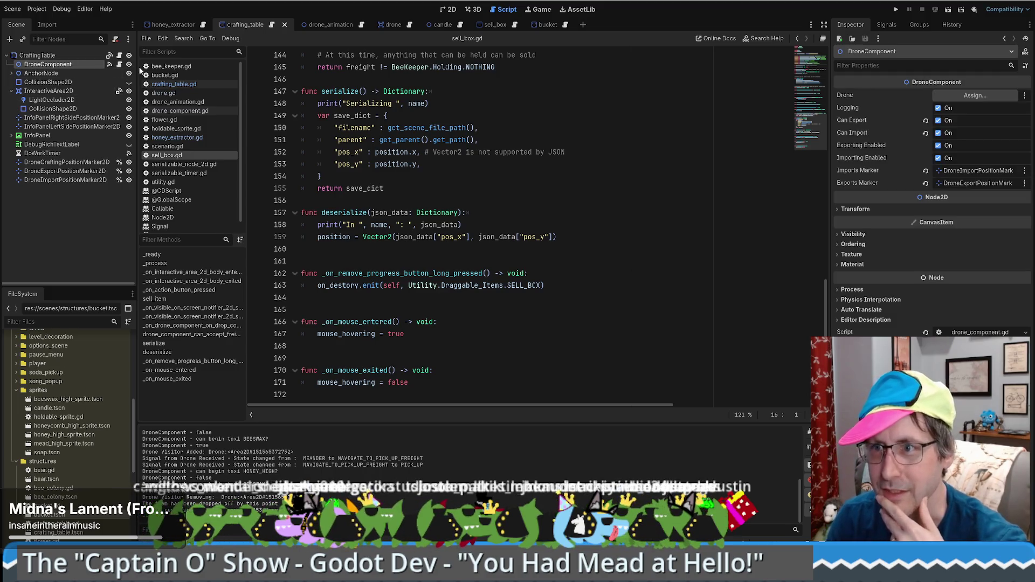
After checking the crafting table's signals, connect HoneyExtractor DroneComponent's on_drop_complete to a new handler in honey_extractor.gd.
click(886, 24)
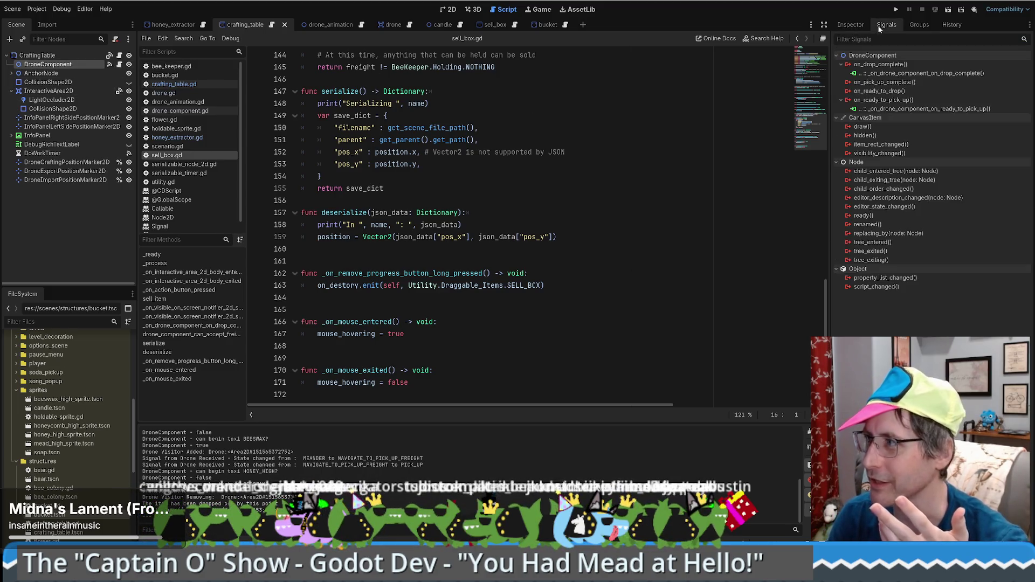
double_click(888, 77)
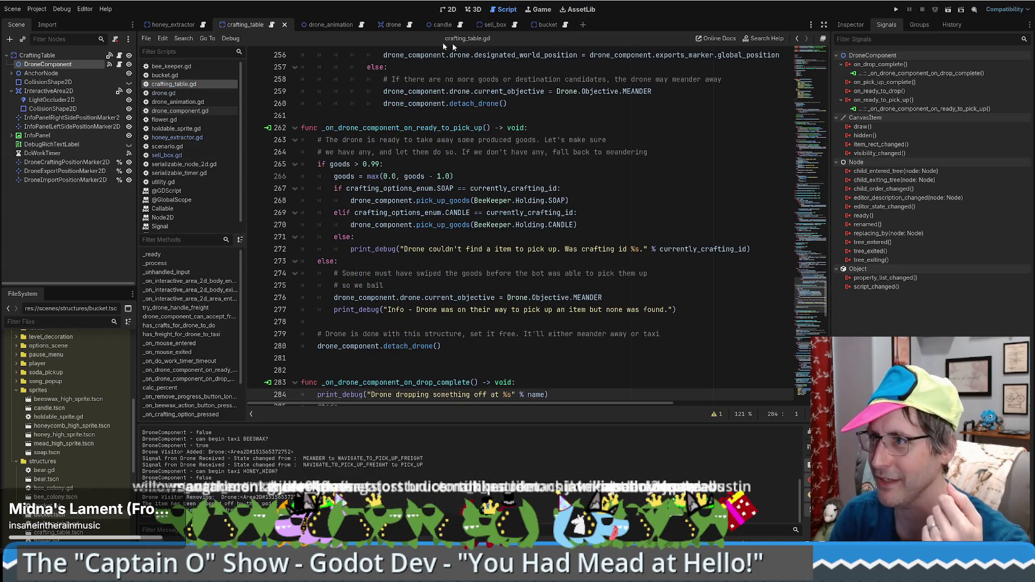
click(186, 28)
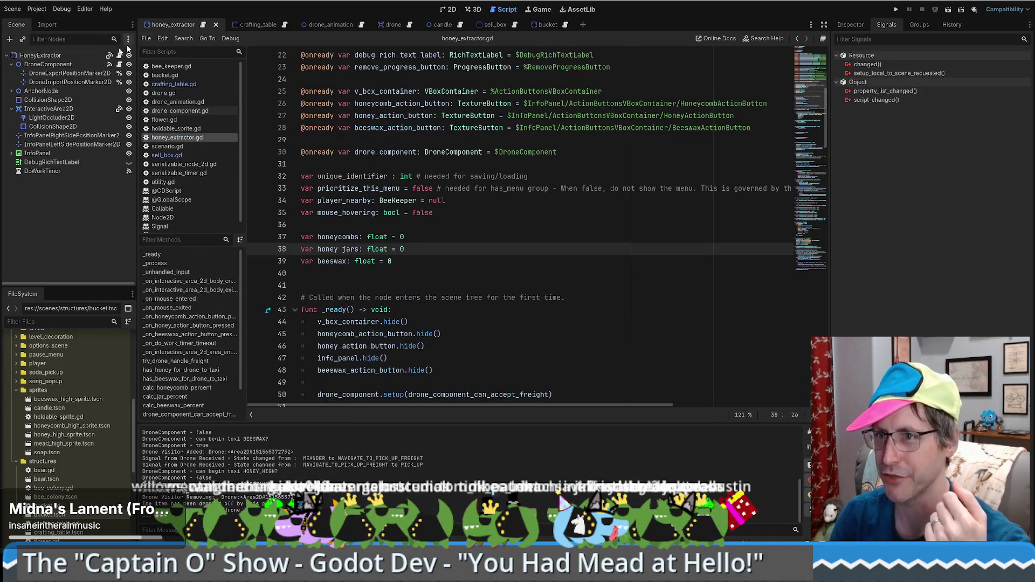
click(47, 65)
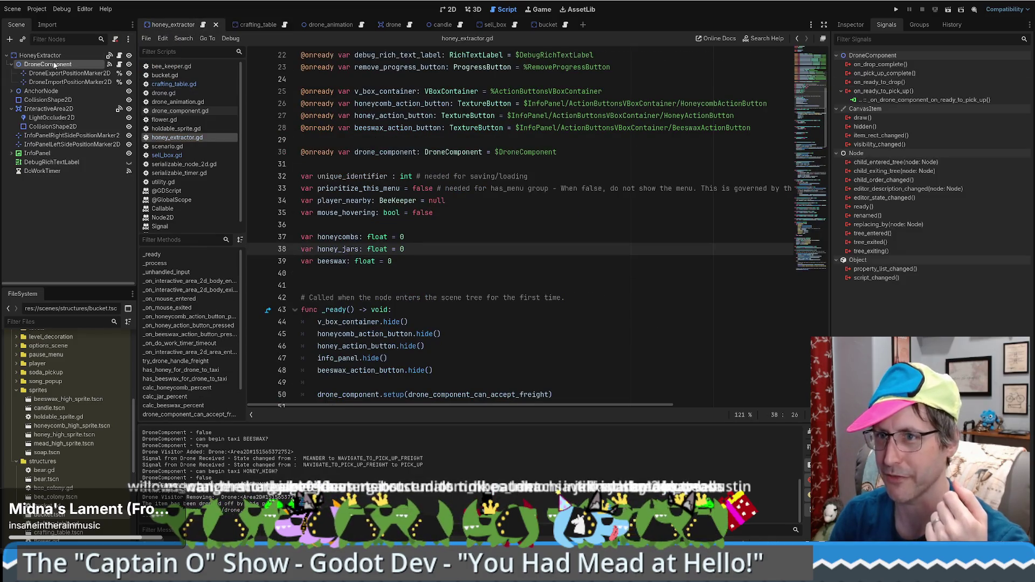
double_click(881, 64)
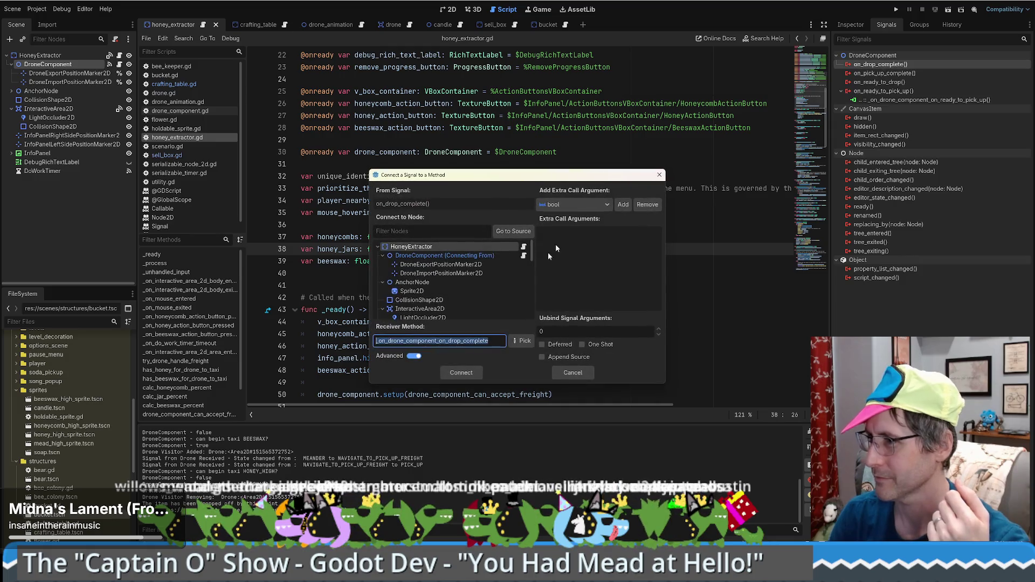
click(461, 373)
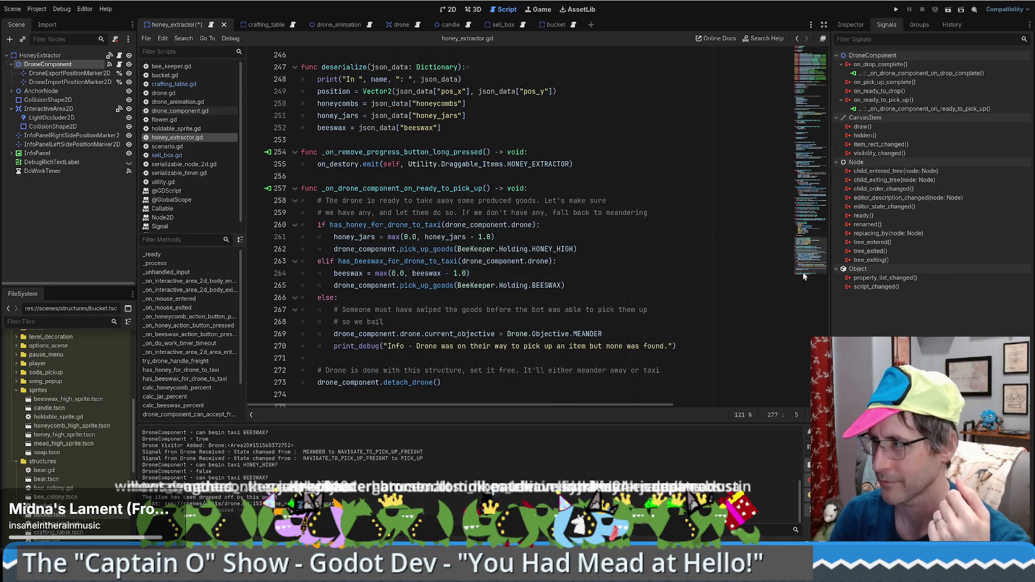
scroll(801, 274, down, 2)
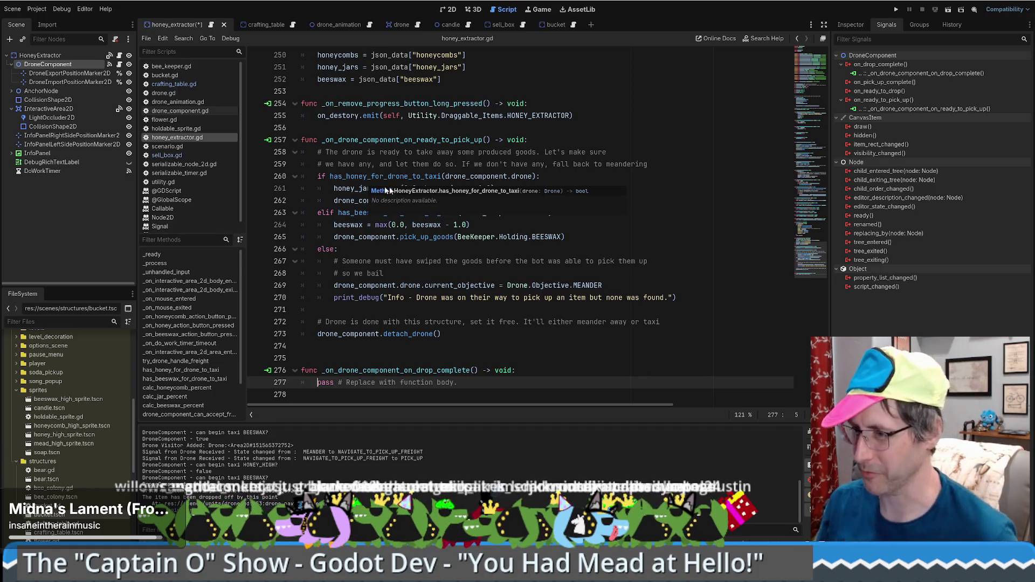
click(541, 358)
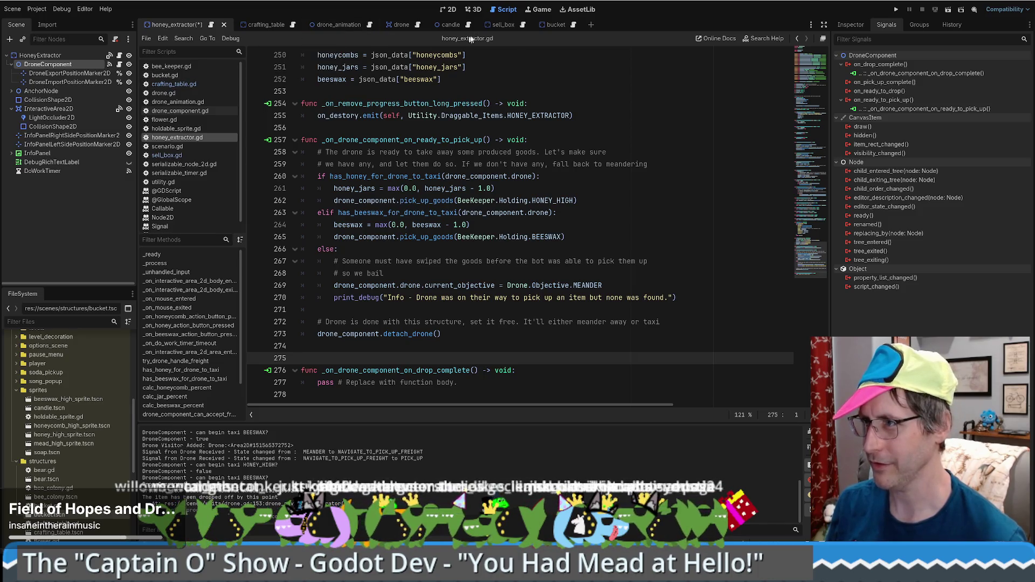
click(516, 25)
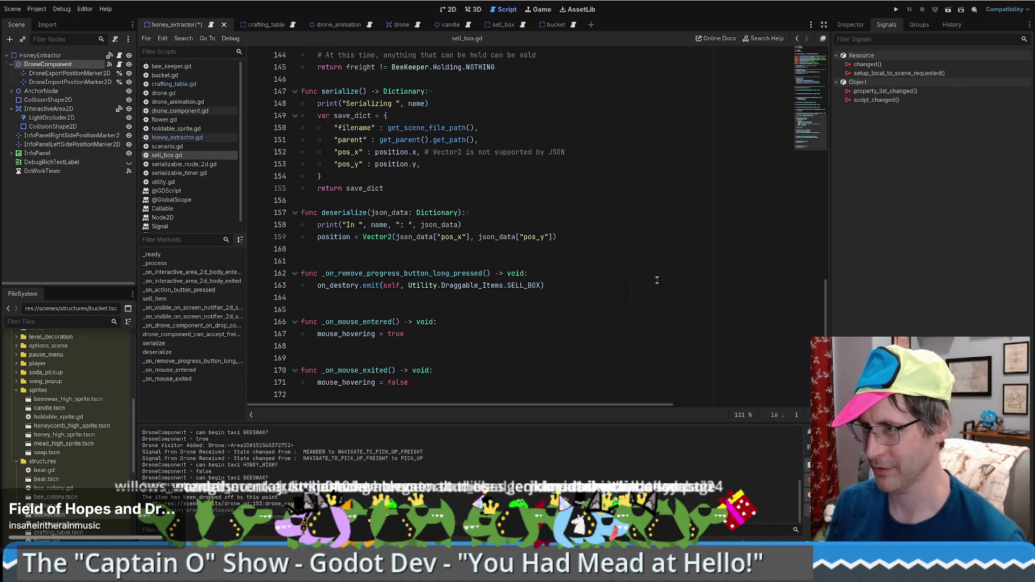
Inspect sell_item's definition from sell_box.gd's drop-complete handler, then return to crafting_table.gd's handler.
scroll(657, 281, up, 15)
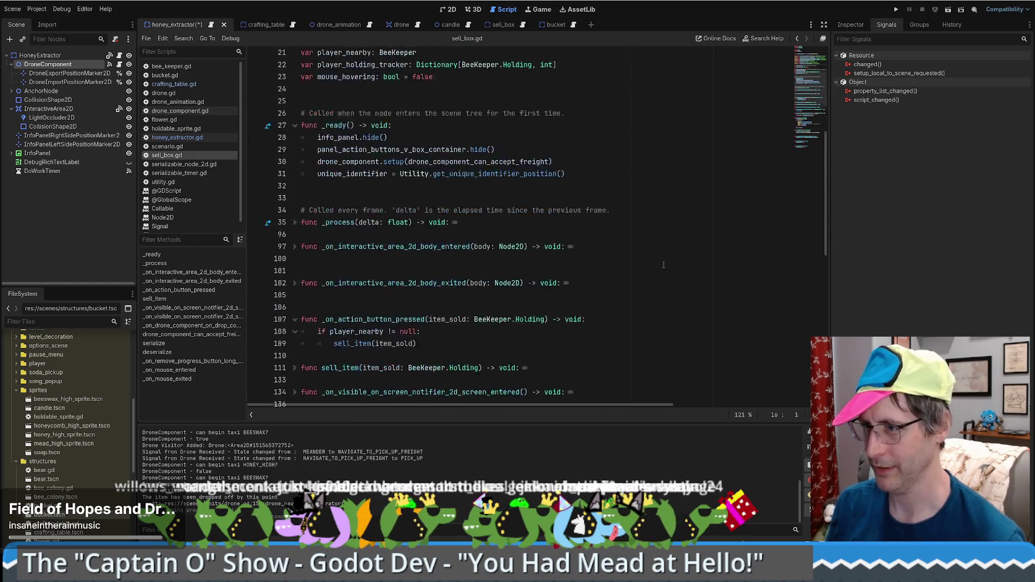
scroll(664, 265, down, 15)
scroll(574, 316, up, 7)
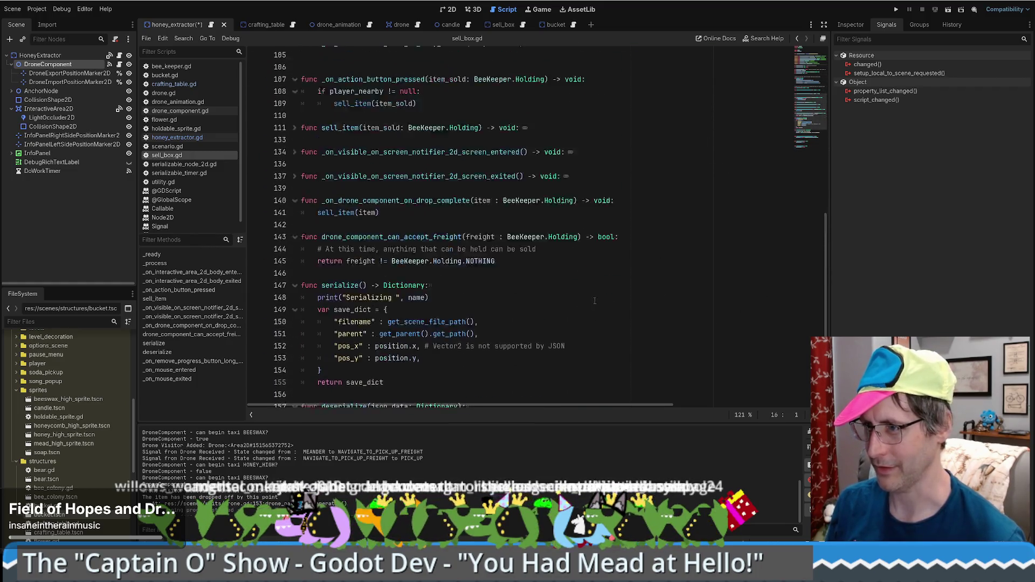
click(335, 277)
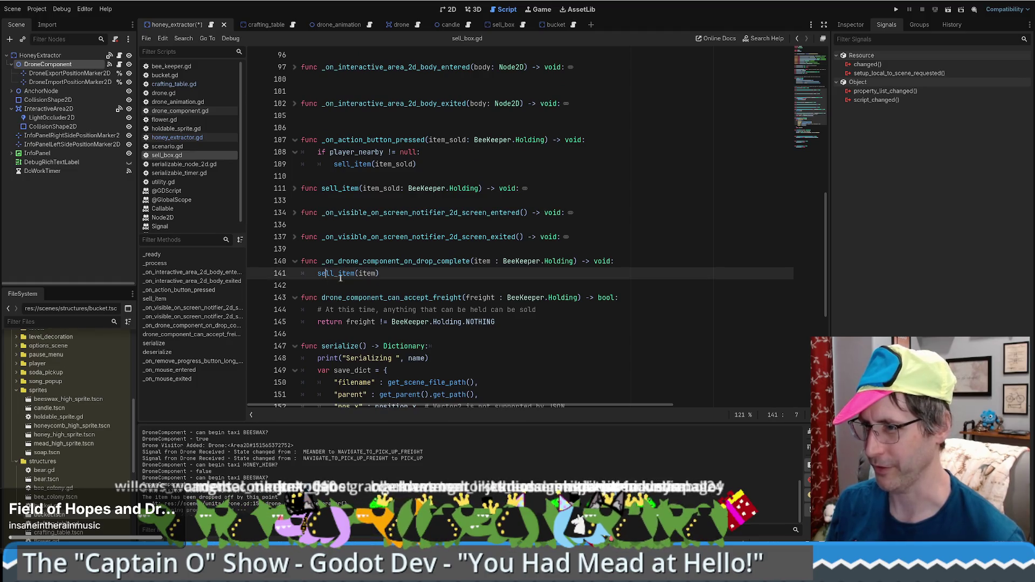
ctrl+click(345, 276)
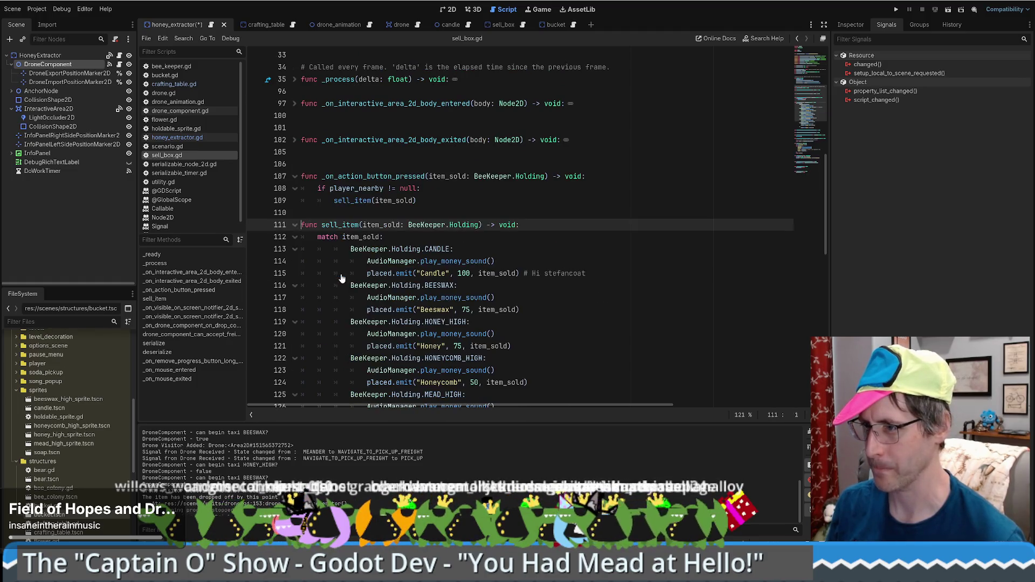
key(alt+Left)
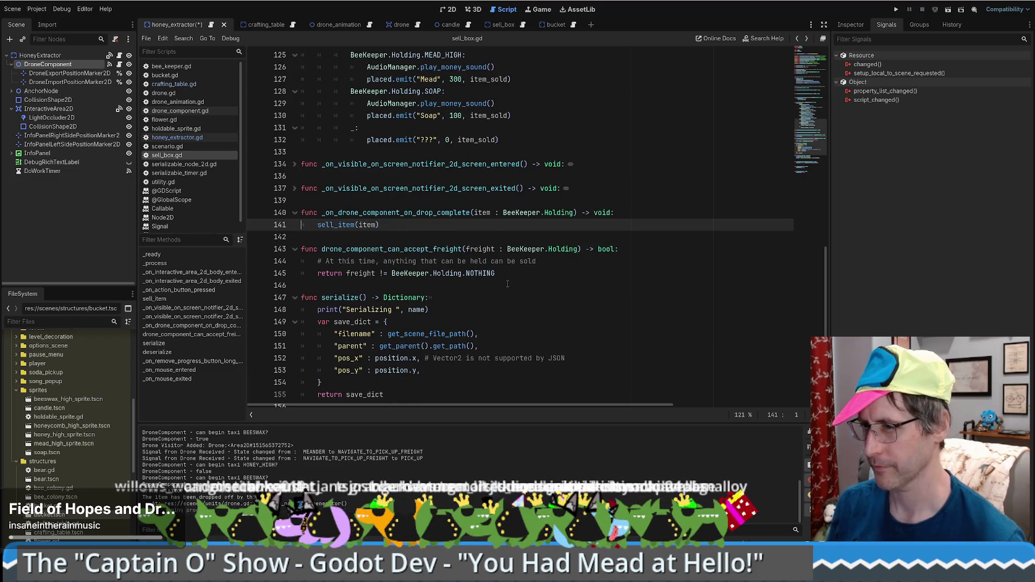
drag(392, 212, 470, 213)
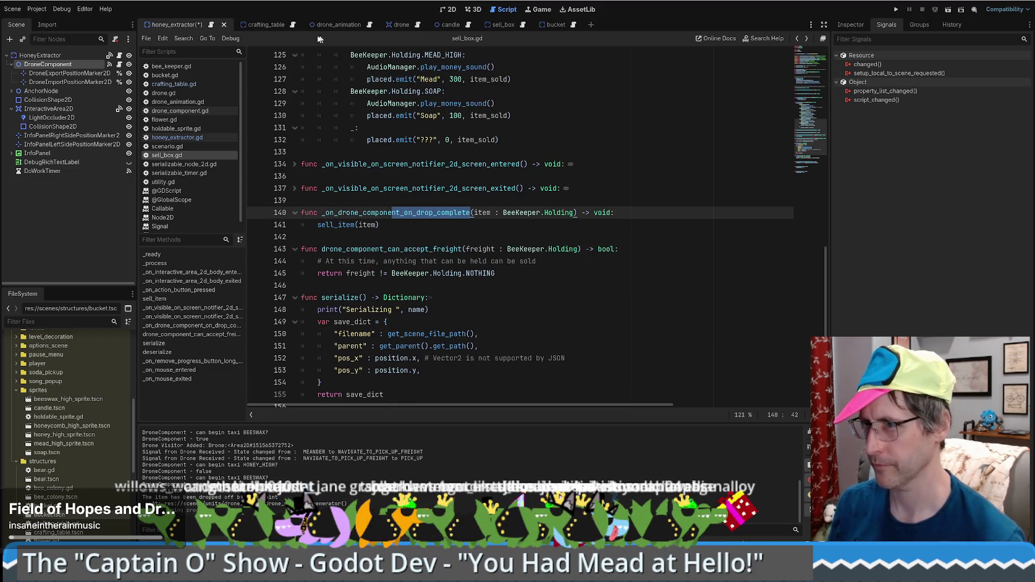
key(alt+Left)
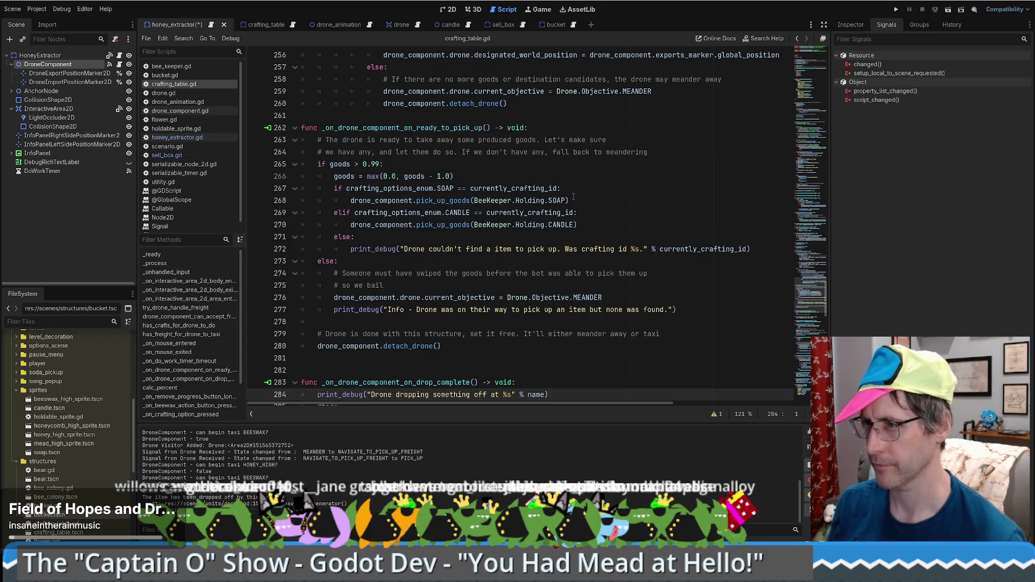
Find in Files for _on_drone_component_on_drop_complete across the project.
scroll(572, 244, down, 3)
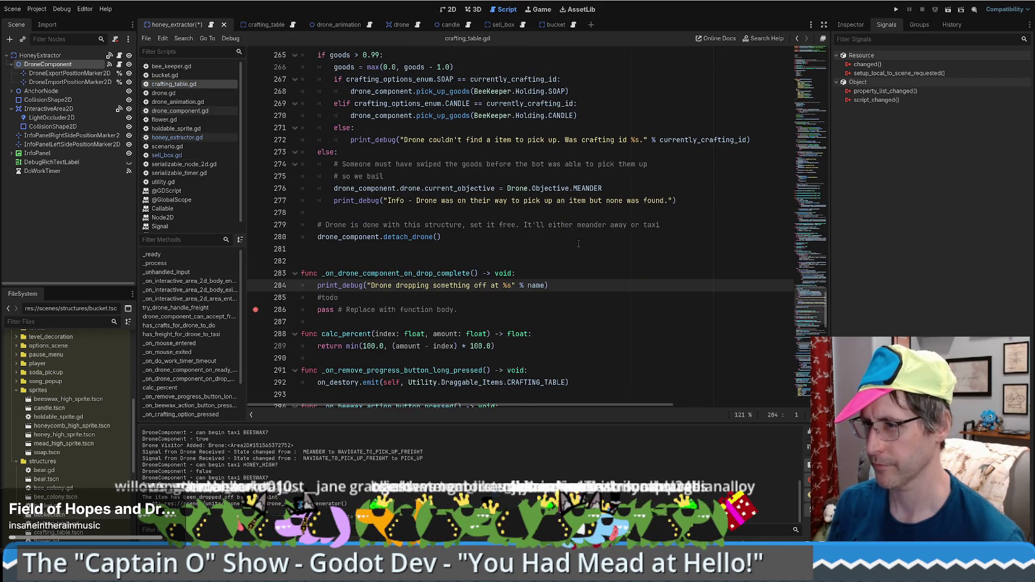
click(553, 288)
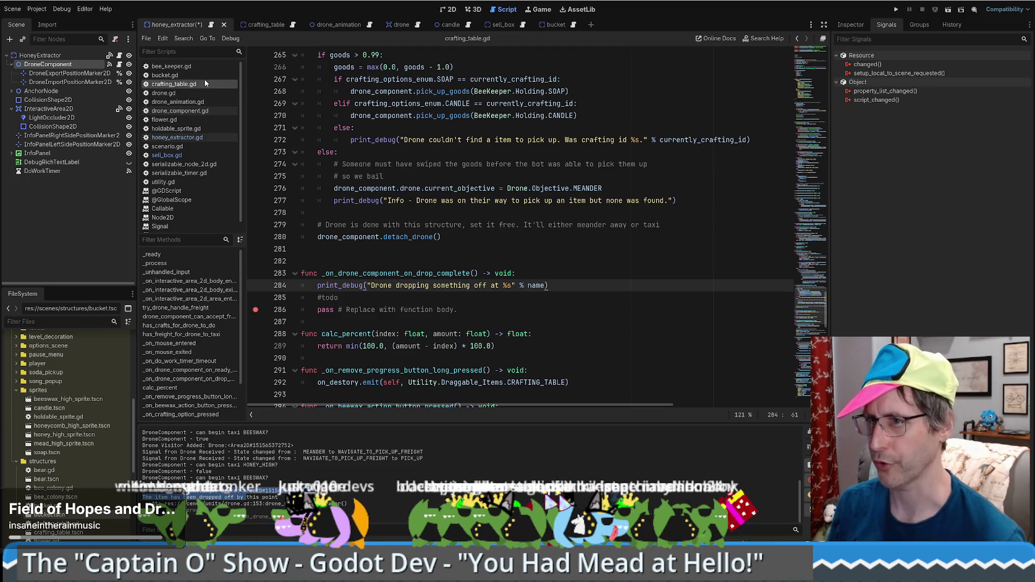
click(395, 265)
double_click(395, 273)
key(ctrl+shift+f)
key(Return)
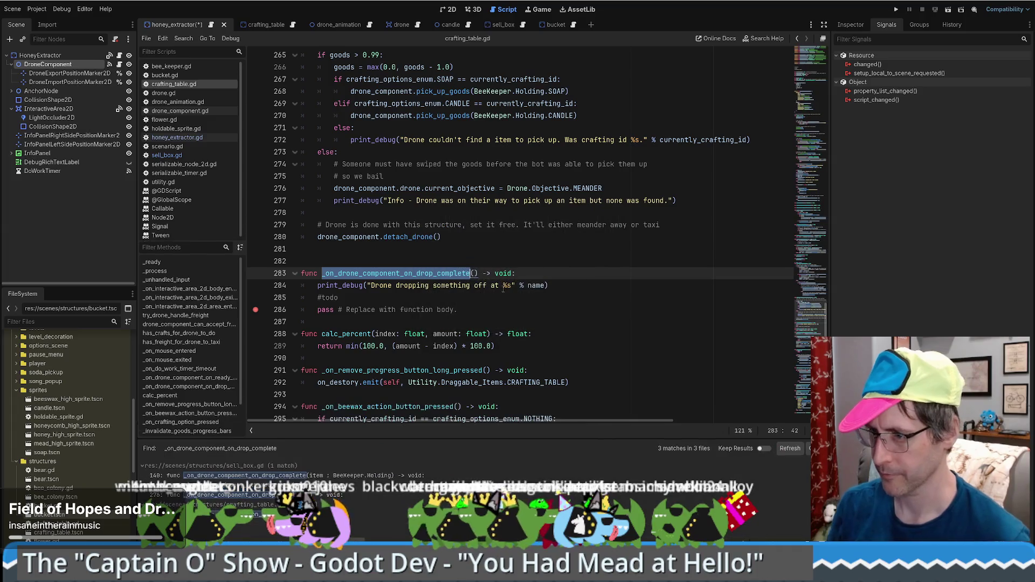
Review the three matches: sell_box.gd line 140, honey_extractor.gd line 276, crafting_table.gd line 283.
click(332, 475)
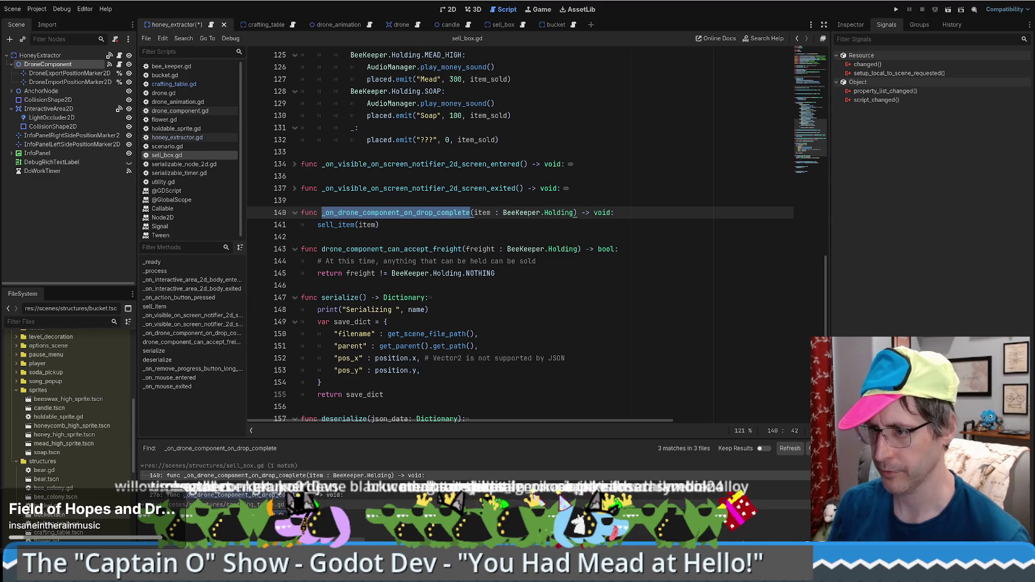
click(533, 494)
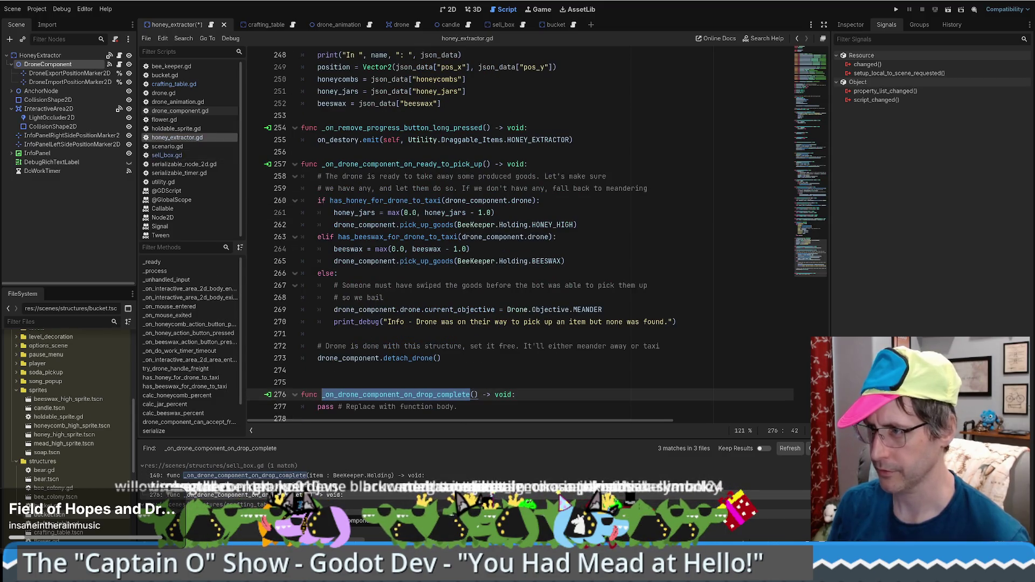
click(533, 514)
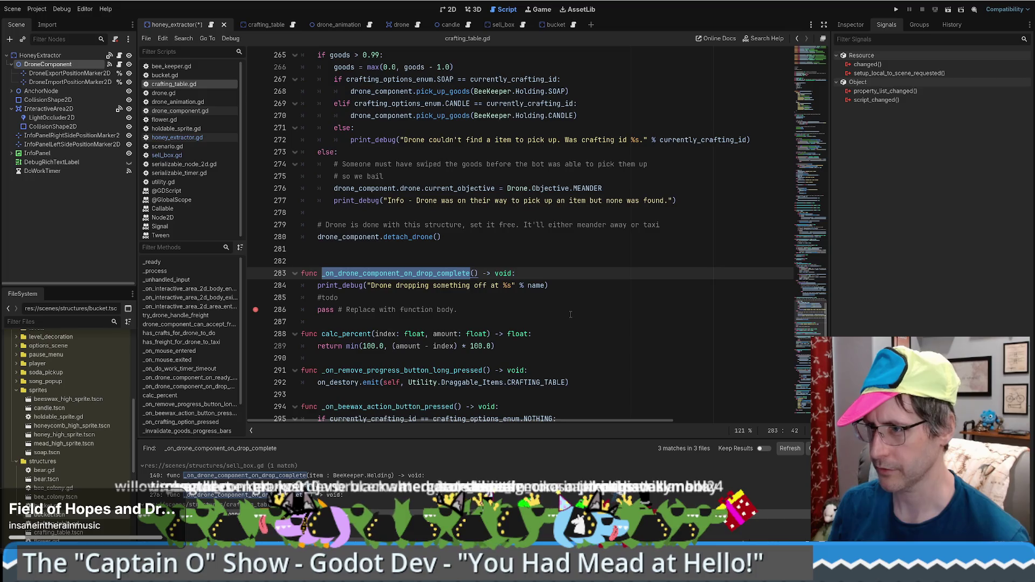
scroll(577, 319, down, 18)
scroll(567, 329, down, 5)
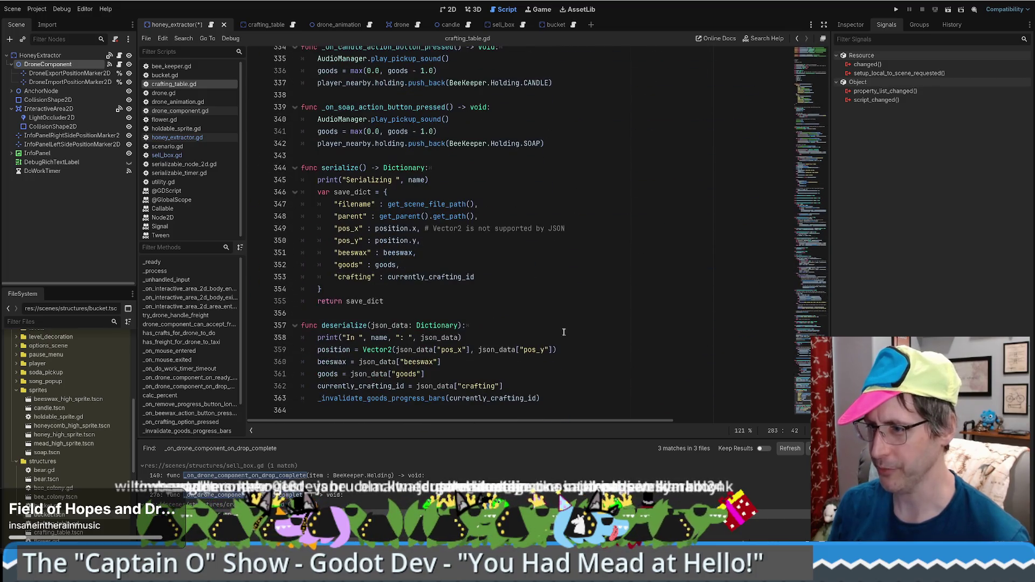
scroll(590, 335, up, 13)
scroll(590, 335, up, 6)
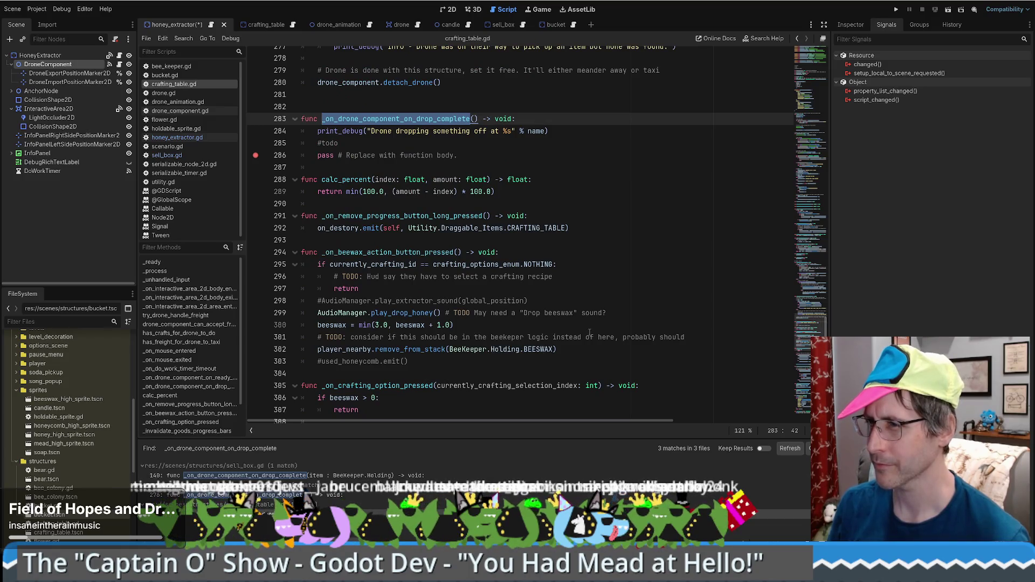
scroll(590, 333, up, 1)
scroll(590, 333, up, 1)
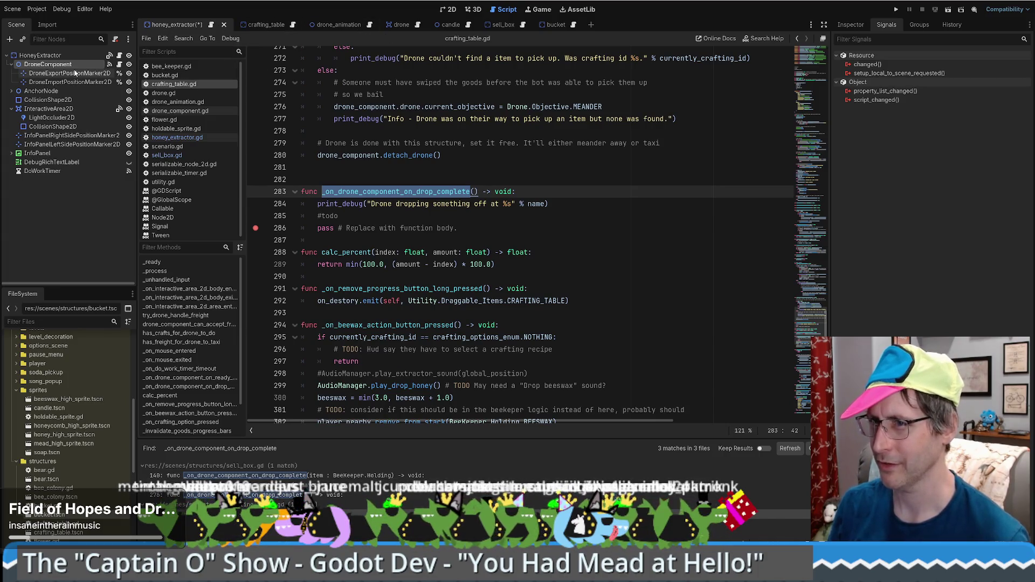
click(850, 25)
Delete the empty drop-complete stub from honey_extractor.gd and save the script.
click(885, 25)
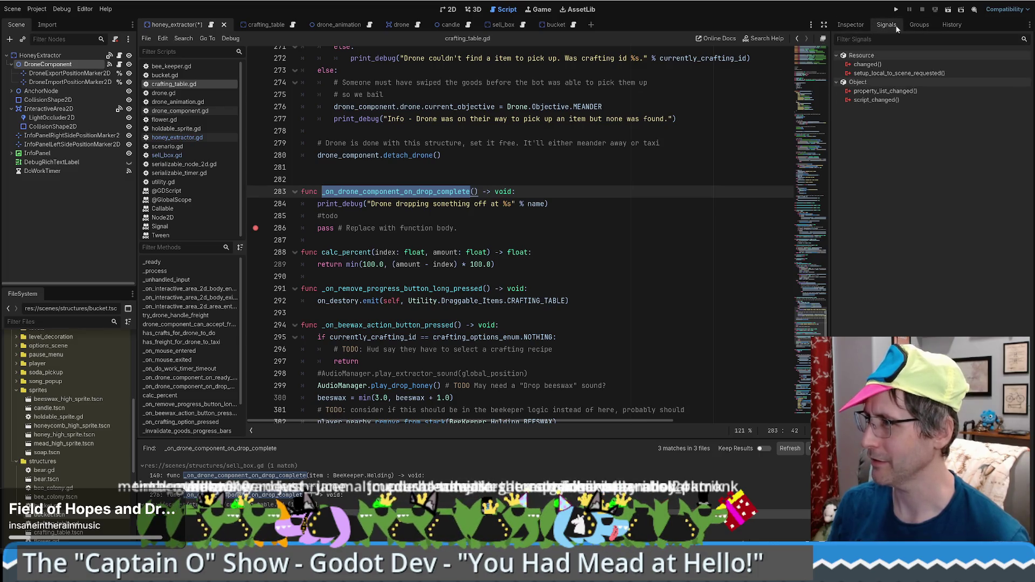
click(76, 65)
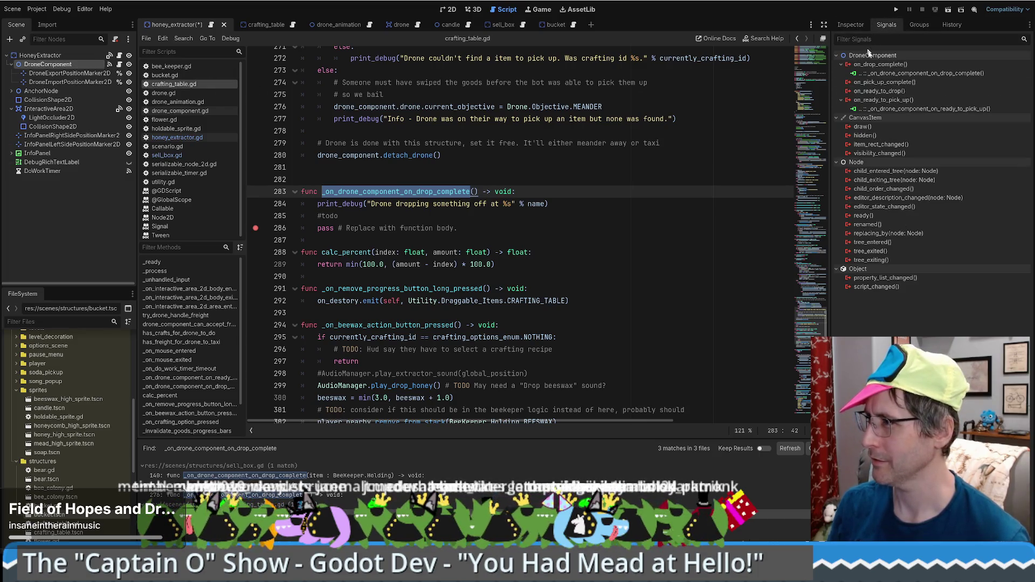
double_click(927, 109)
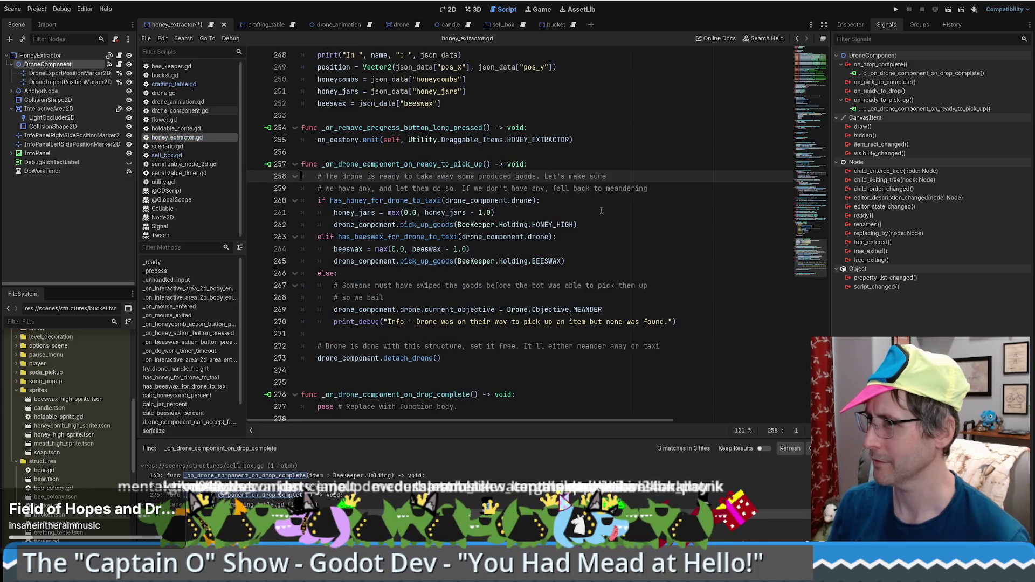
double_click(922, 74)
drag(513, 361, 510, 400)
key(BackSpace)
key(ctrl+s)
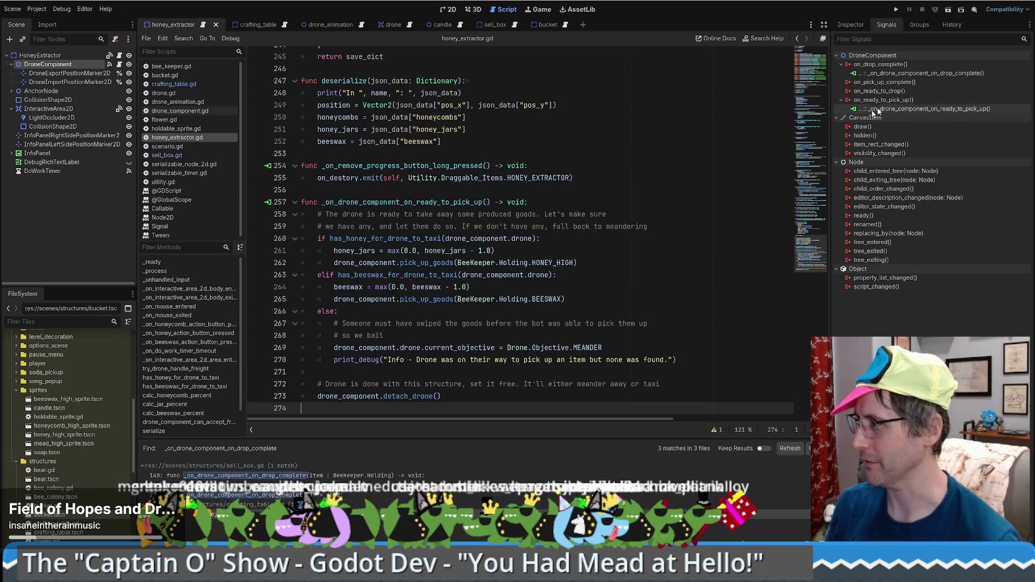
Disconnect the honey extractor's on_drop_complete connection and go to the crafting table's drop-complete handler.
right_click(870, 74)
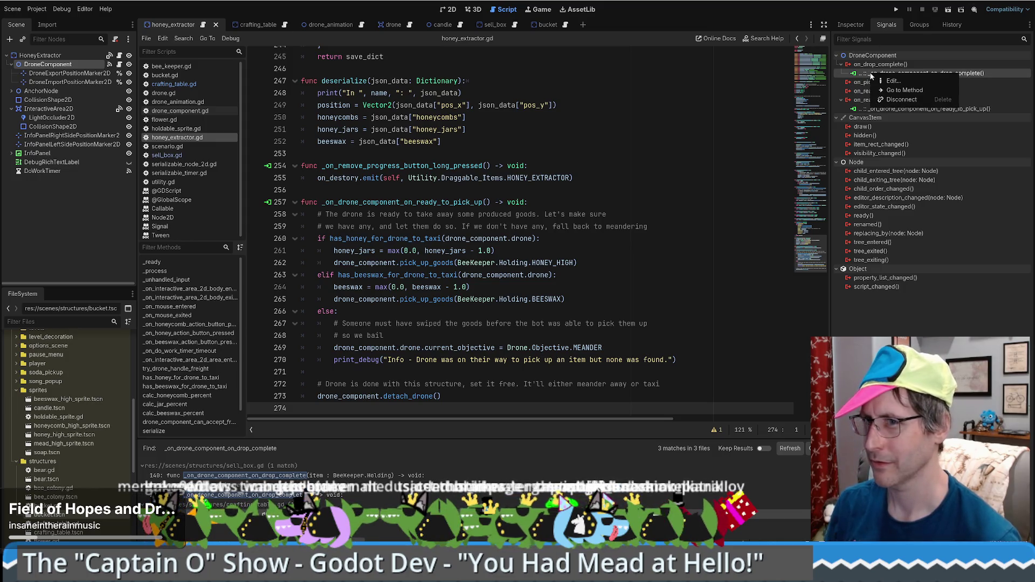
click(915, 100)
click(258, 24)
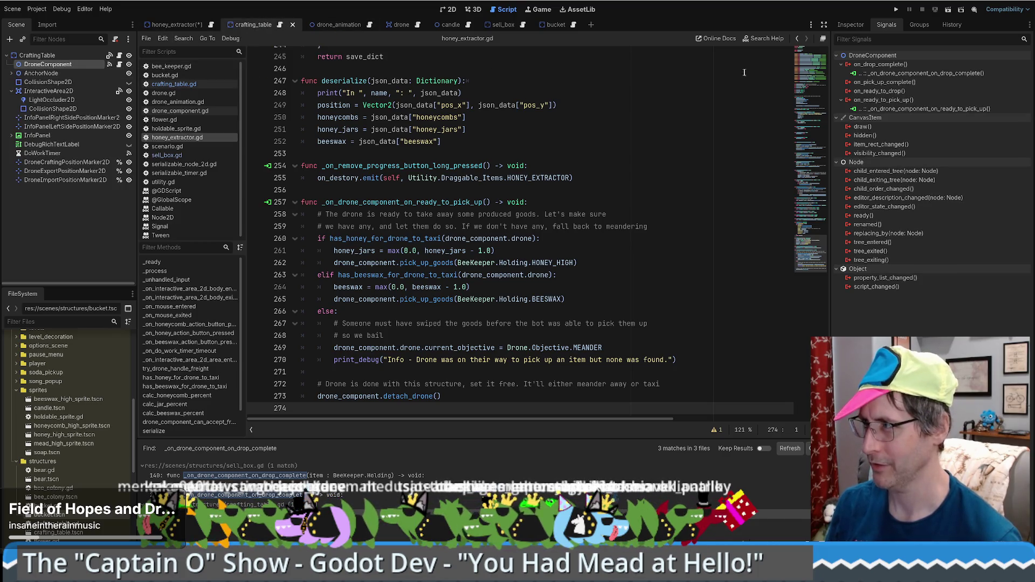
double_click(884, 73)
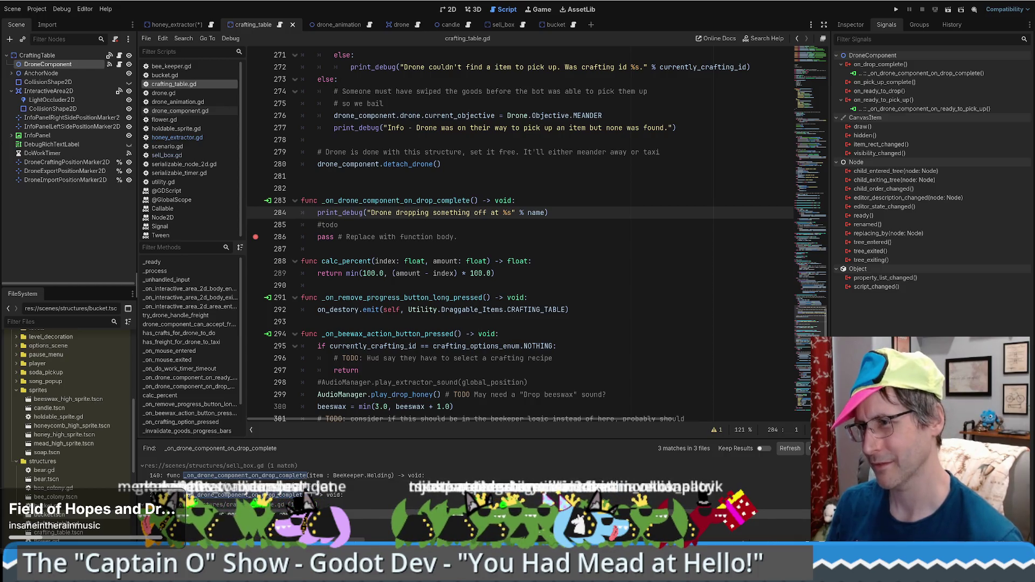
Save all modified scenes and scripts, then run the project to test the crafting table drop-off.
key(F5)
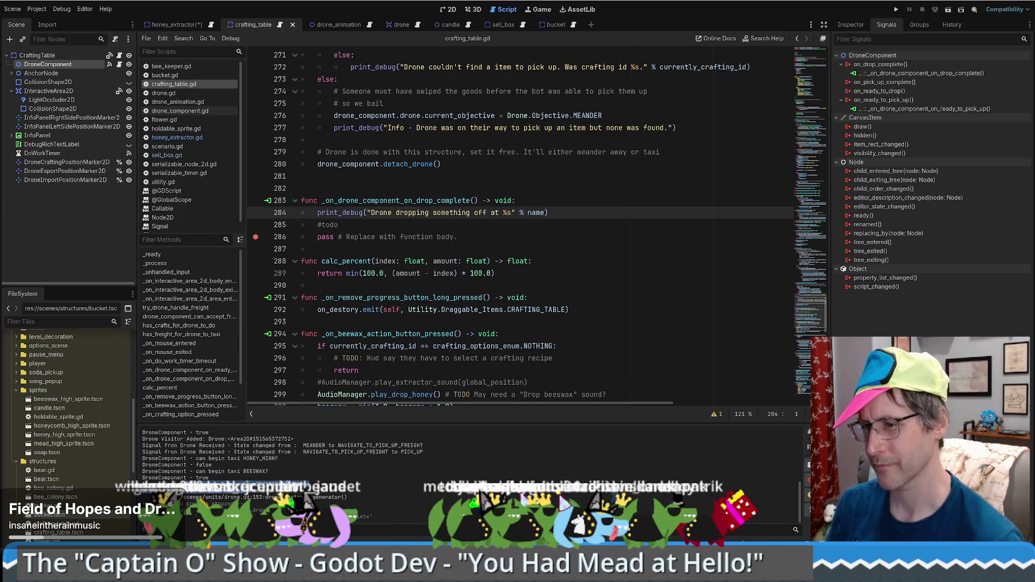
click(591, 215)
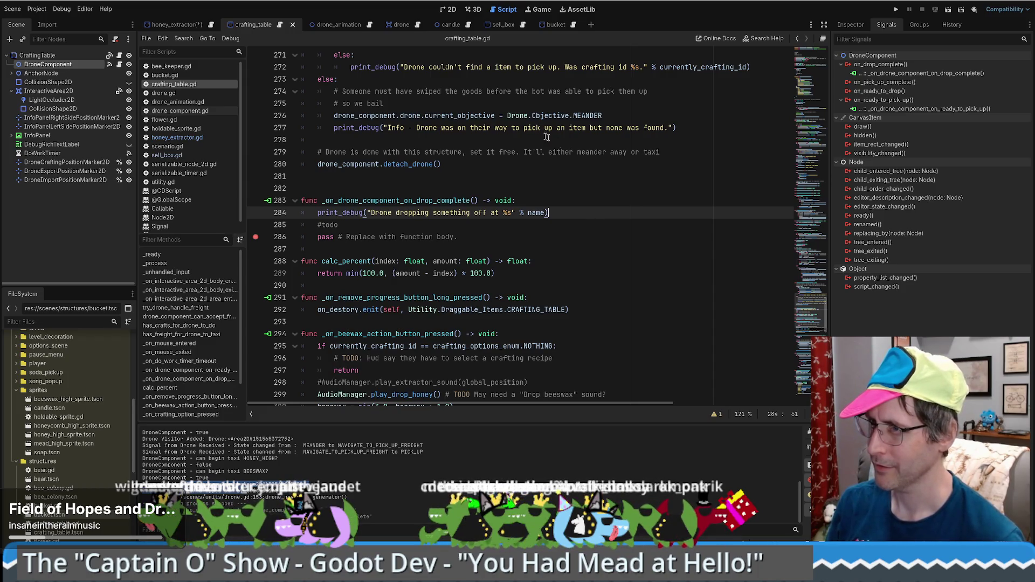
key(ctrl+s)
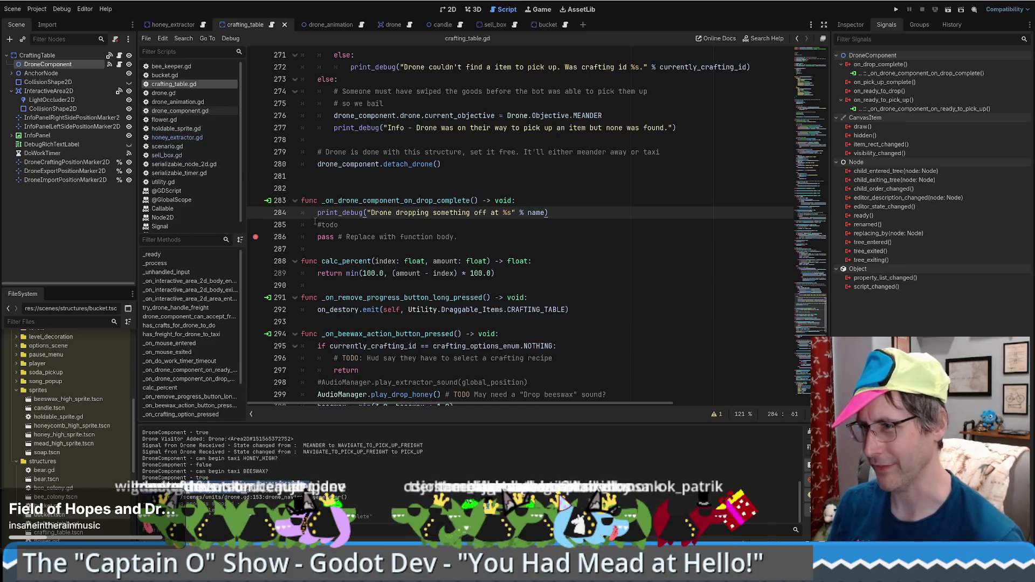
click(540, 10)
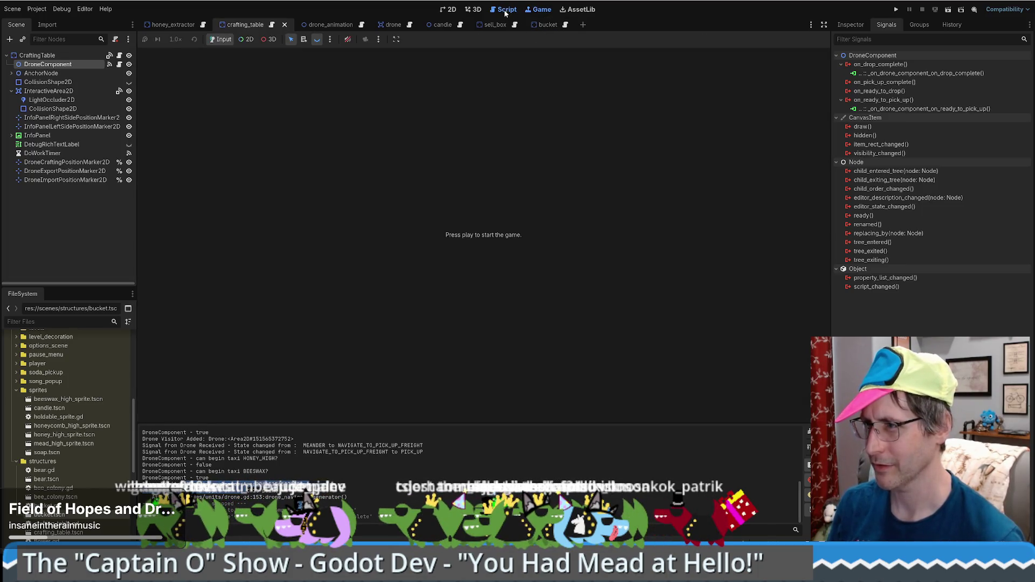
click(504, 9)
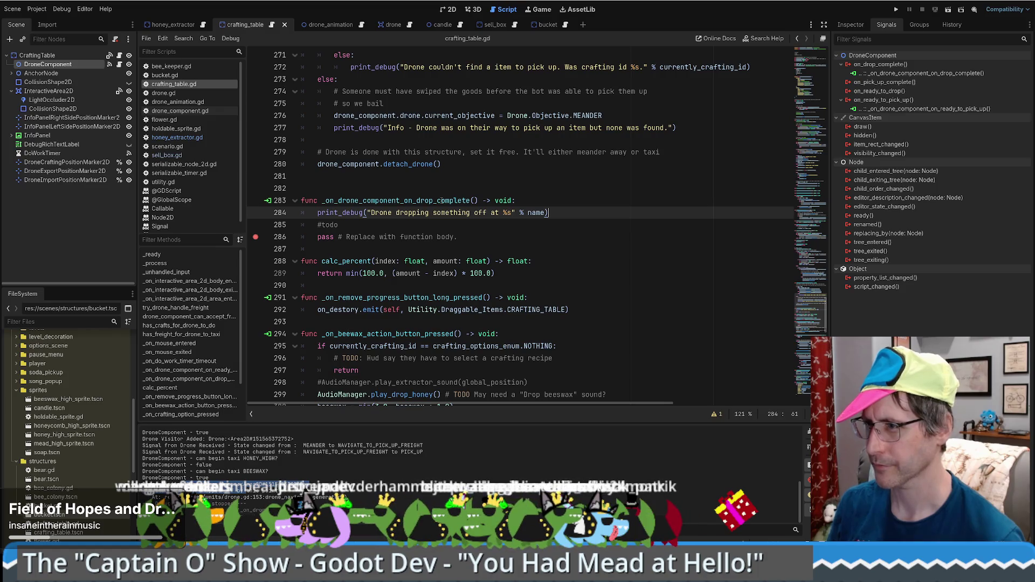
click(896, 9)
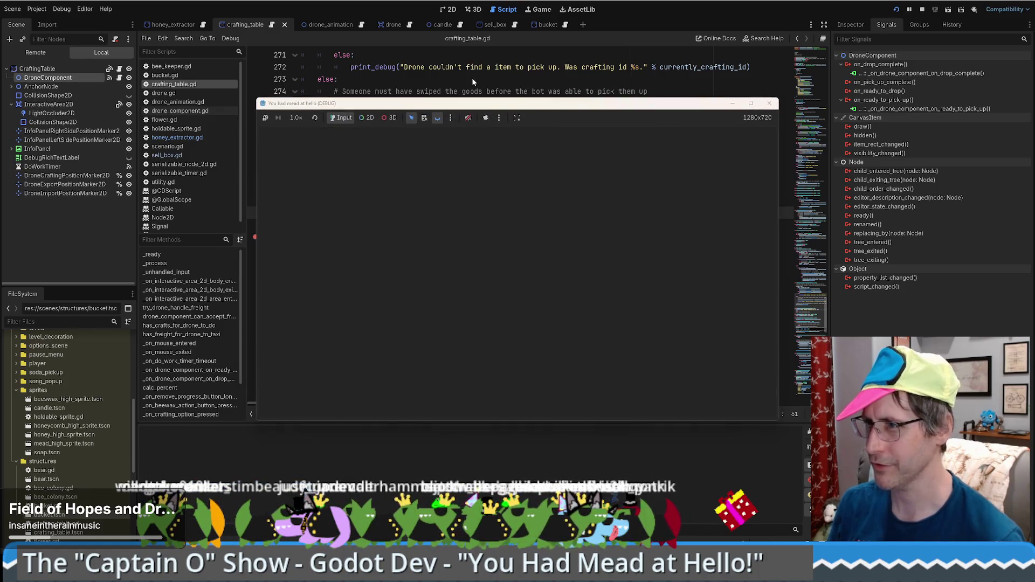
Search drone.gd for 'drop_off' and step through matches to the DROP_OFF case.
click(390, 26)
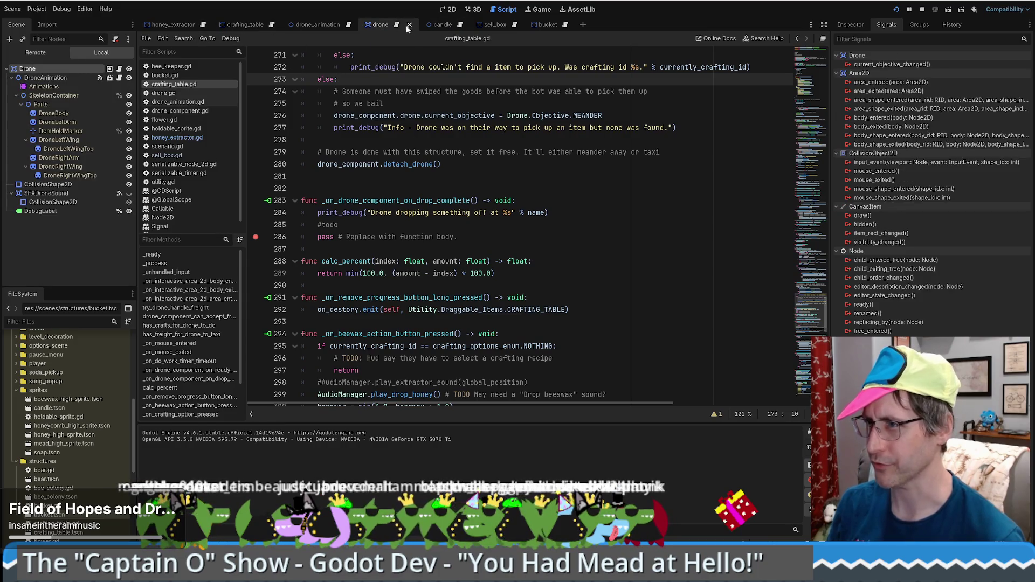
click(586, 200)
key(ctrl+f)
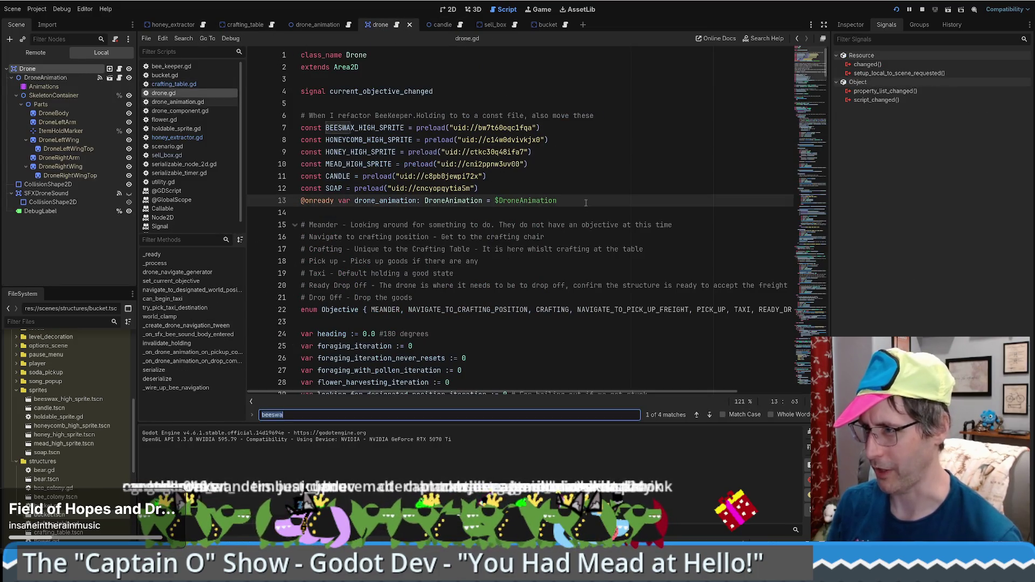
text(cdr)
key(BackSpace)
key(BackSpace)
key(BackSpace)
text(d)
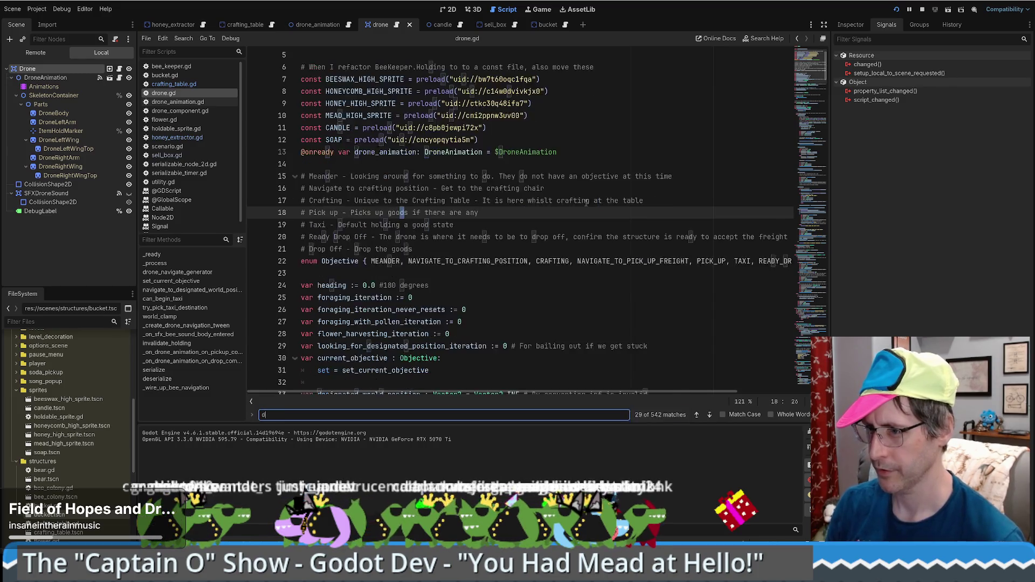
text(rop_off)
key(Return)
key(Return)
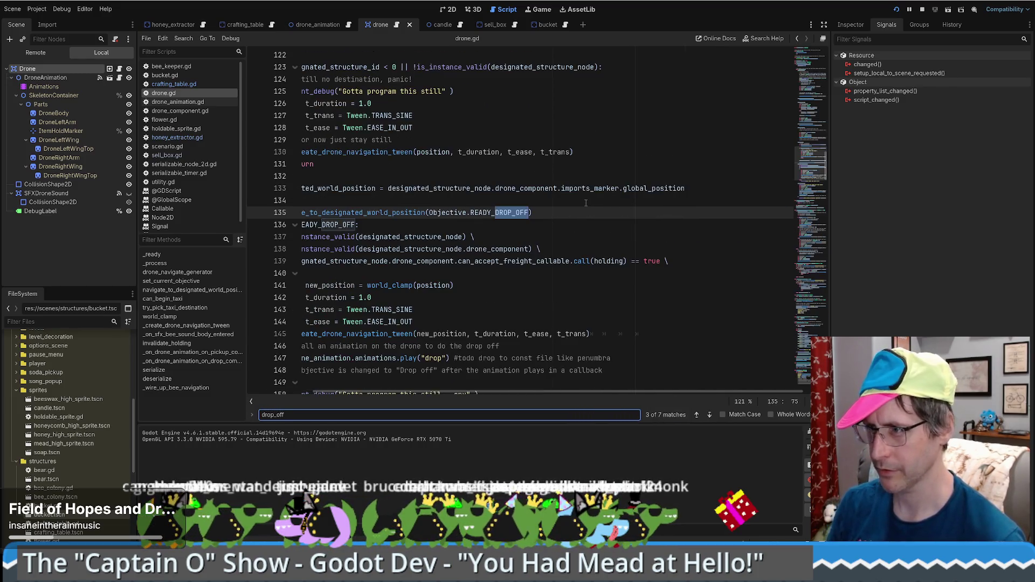
key(Return)
scroll(516, 246, down, 5)
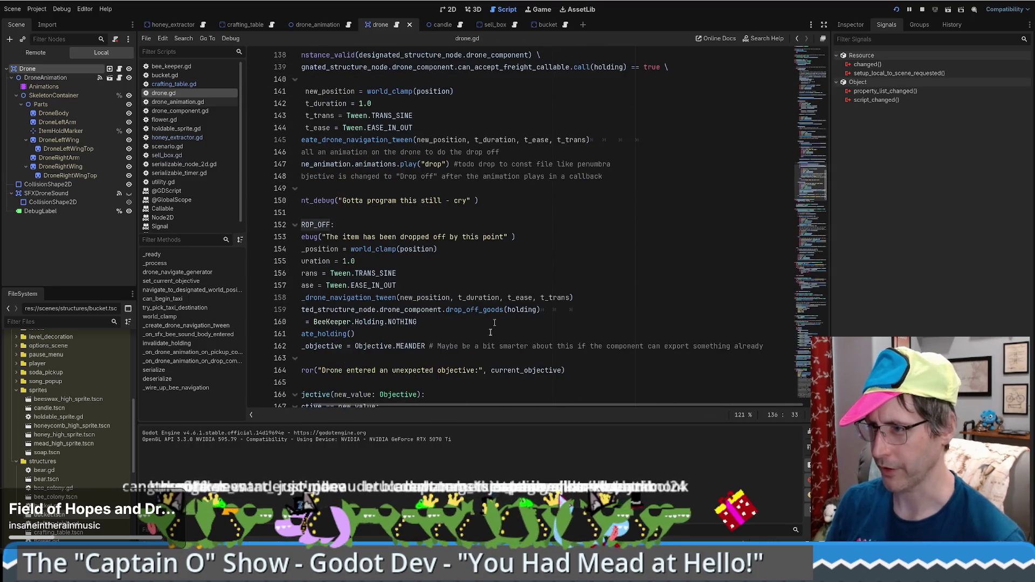
drag(439, 405, 374, 404)
scroll(658, 140, down, 2)
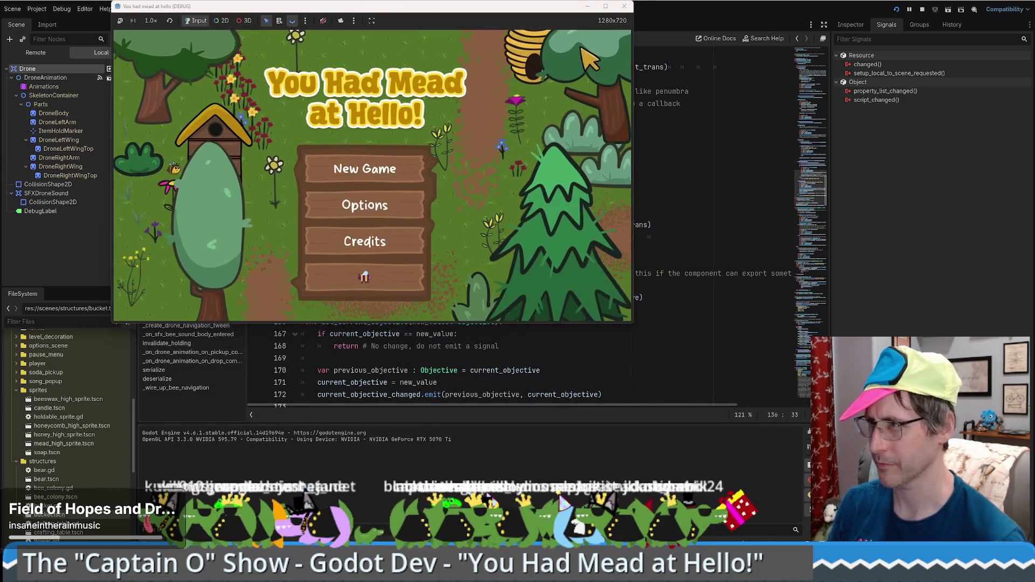
Maximize the game, start a new game, and place a honey extractor and a crafting table.
click(608, 7)
click(502, 270)
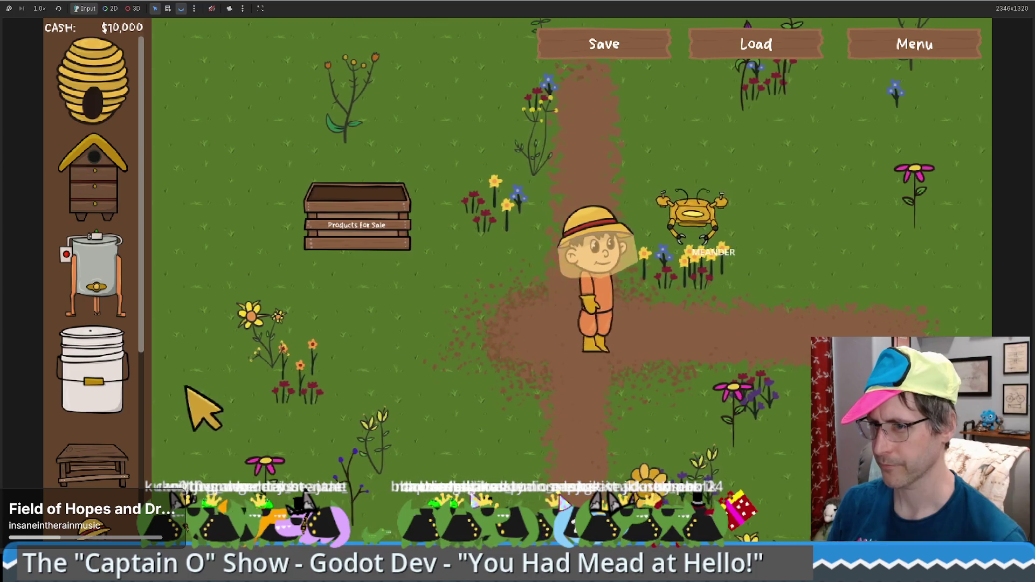
mouse_move(94, 275)
mouse_down()
mouse_move(694, 277)
mouse_move(687, 289)
mouse_up()
click(599, 278)
mouse_move(92, 464)
mouse_down()
mouse_move(681, 259)
mouse_move(700, 296)
mouse_up()
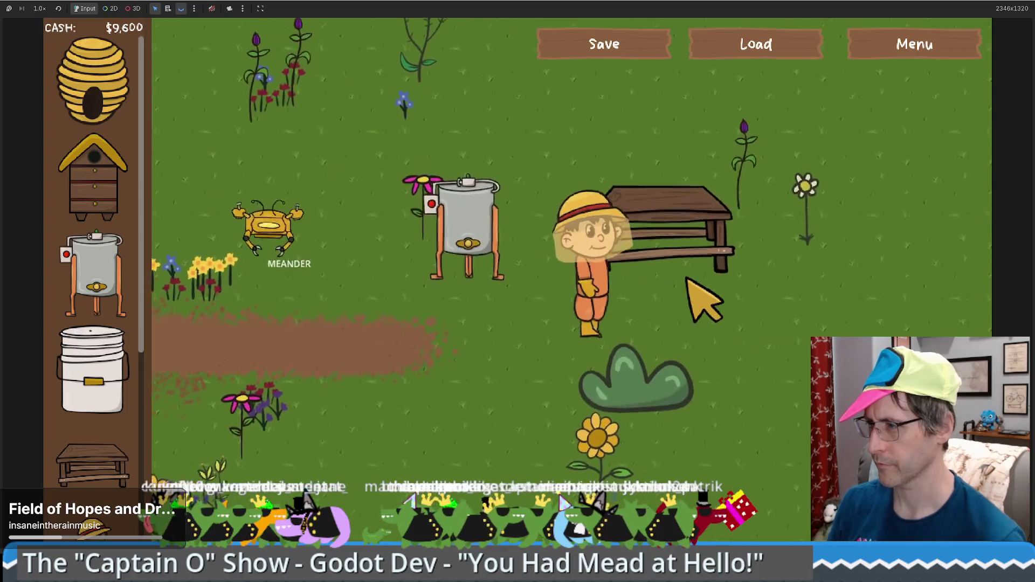
click(520, 352)
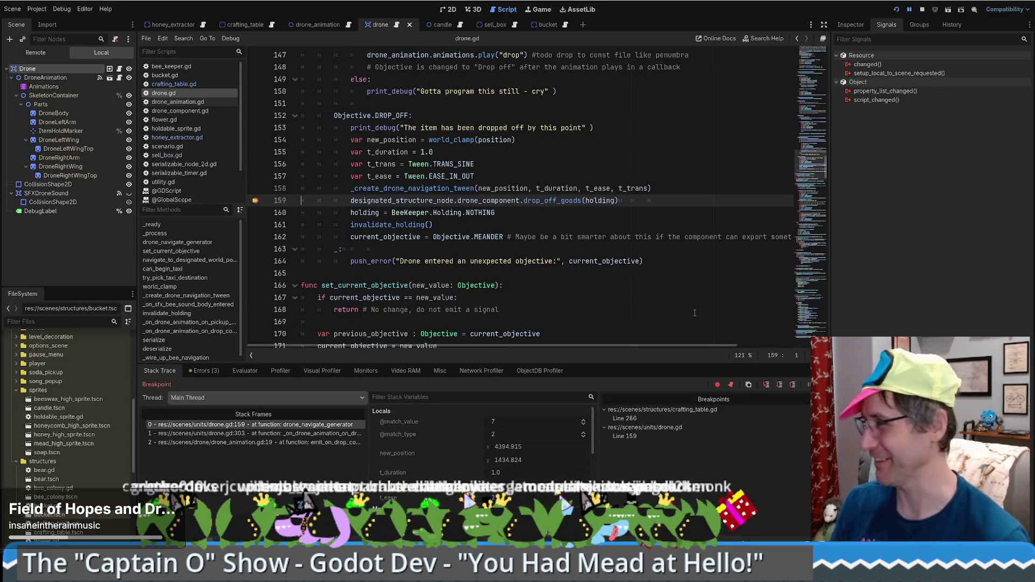
Inspect the value of holding on line 159 inside the DROP_OFF block.
scroll(625, 171, down, 3)
scroll(647, 177, up, 4)
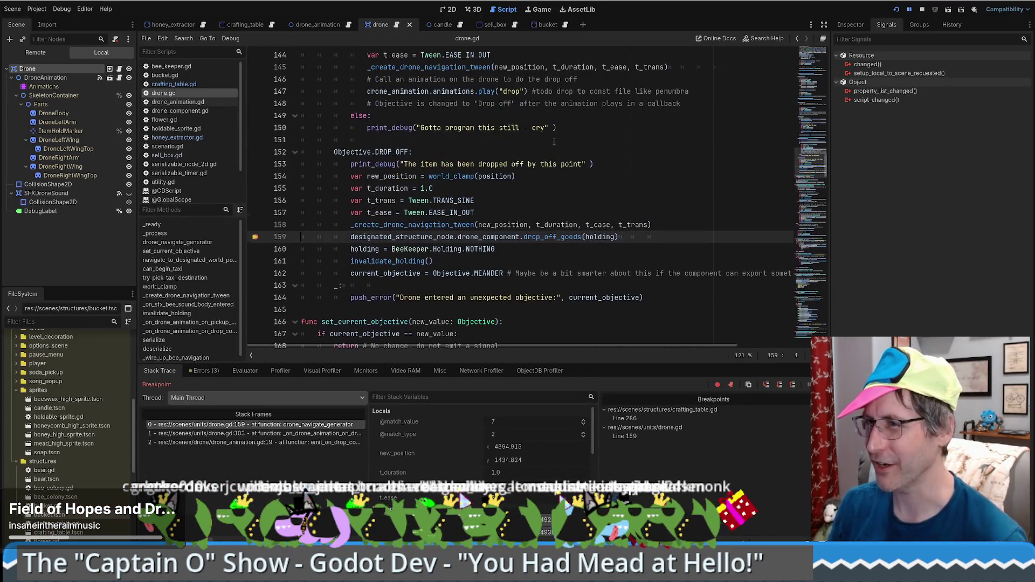
click(684, 184)
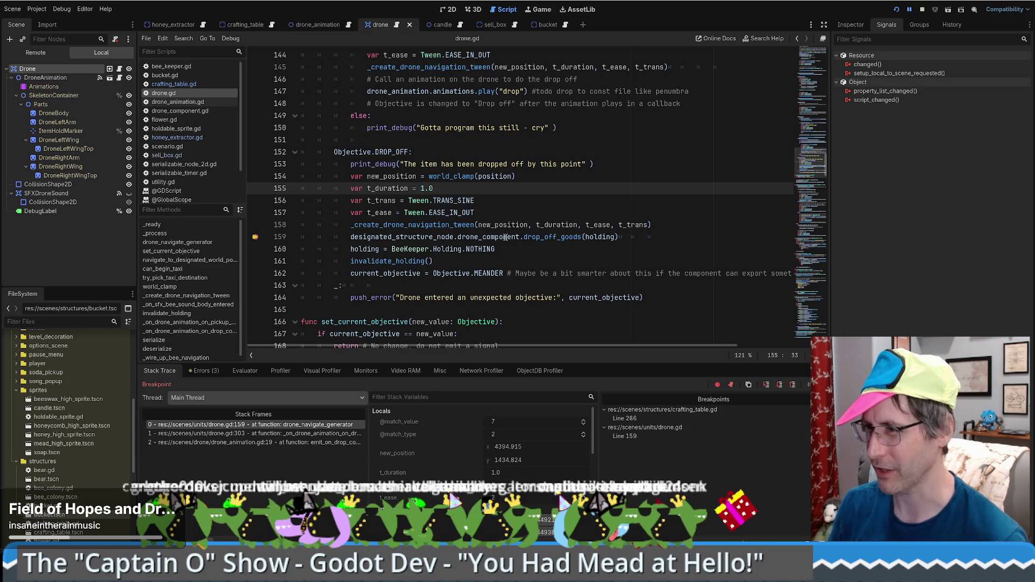
mouse_move(602, 237)
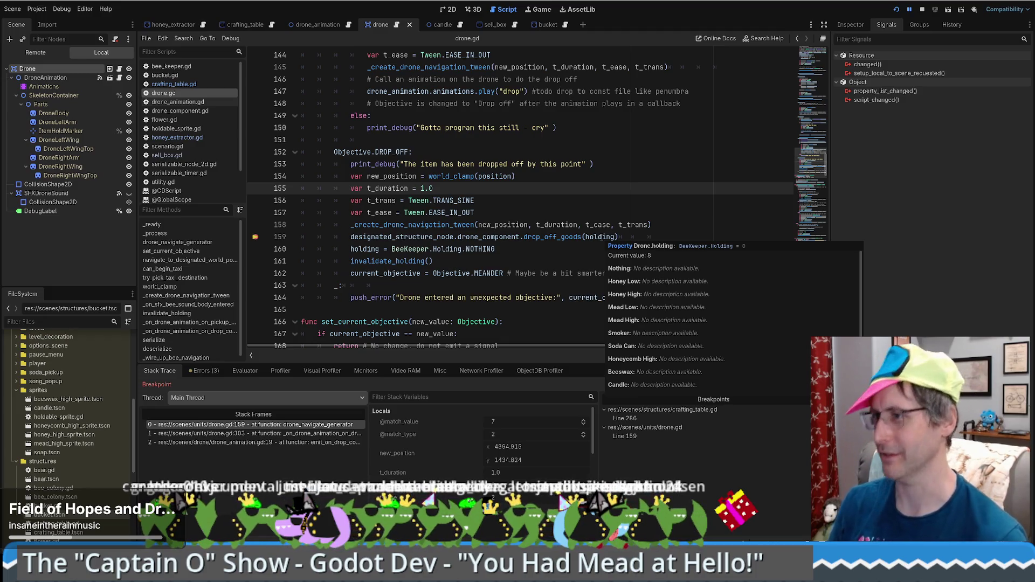
click(602, 238)
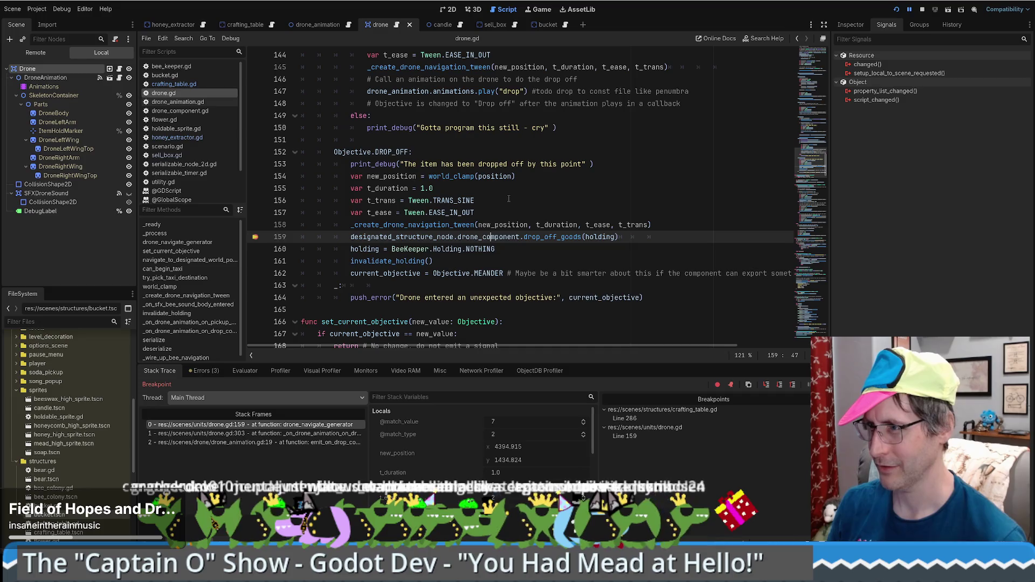
Glance at the running game, then step into drone_component.gd's drop_off_goods, pausing at line 69.
key(F12)
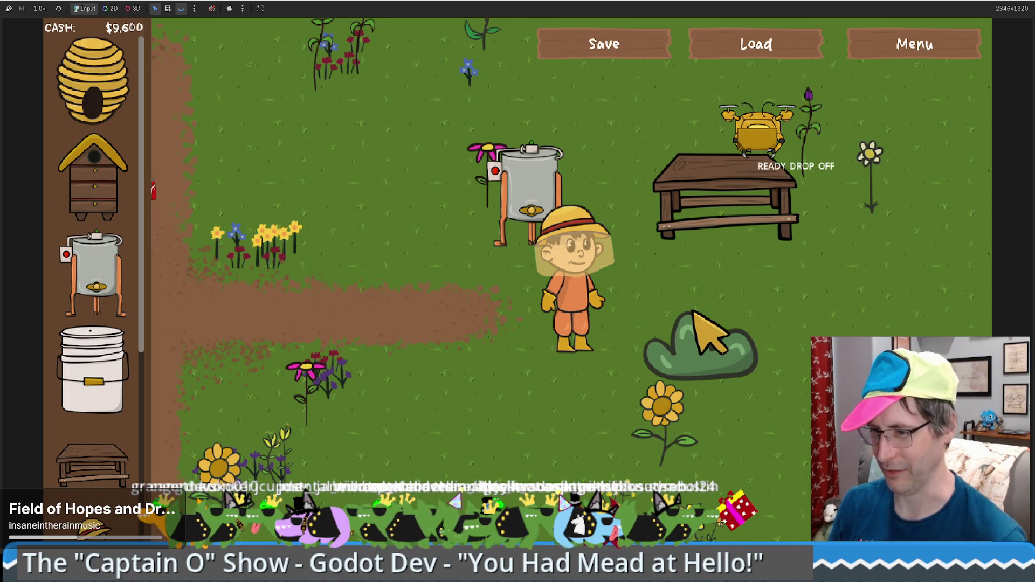
click(84, 530)
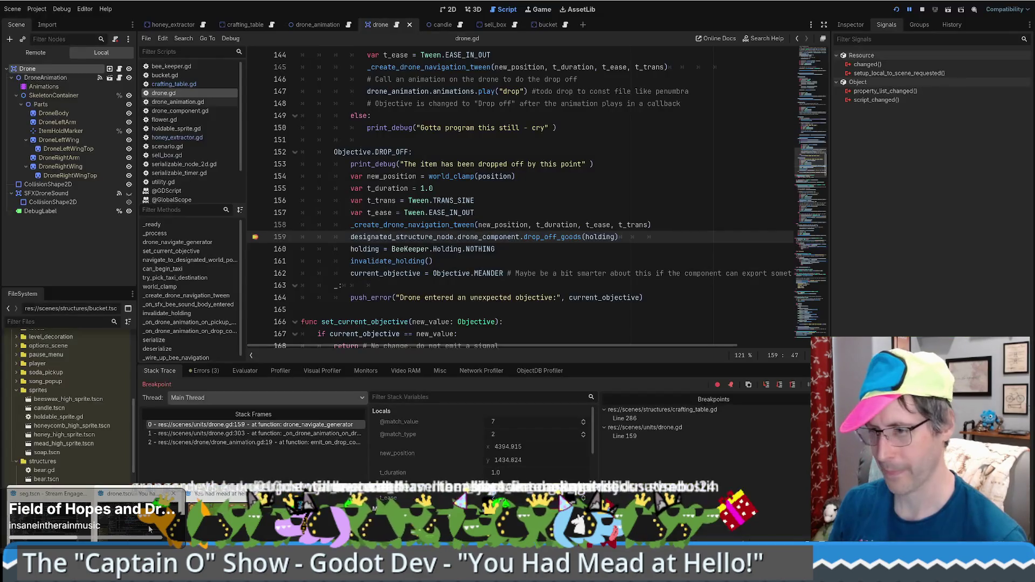
click(135, 502)
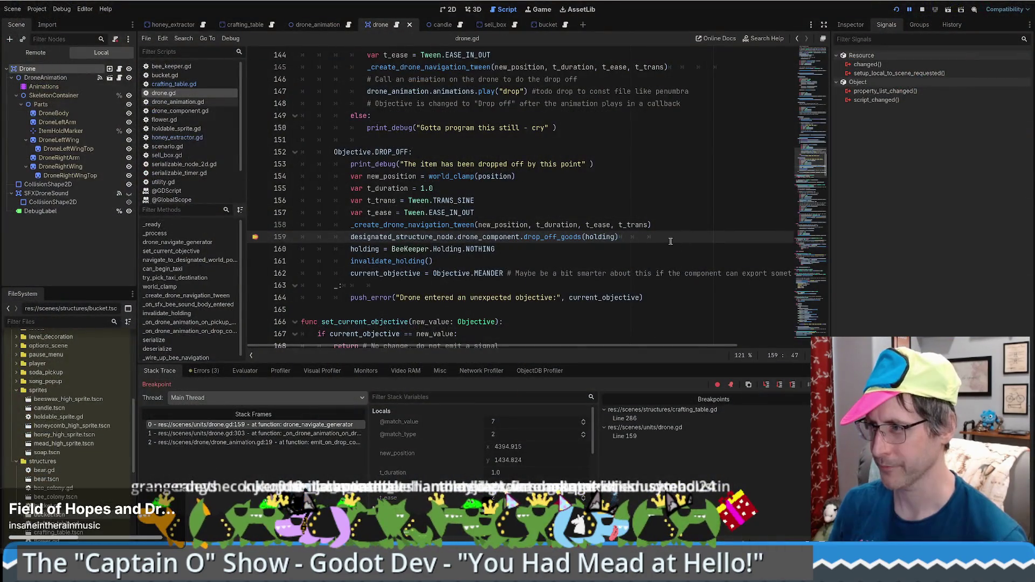
key(F11)
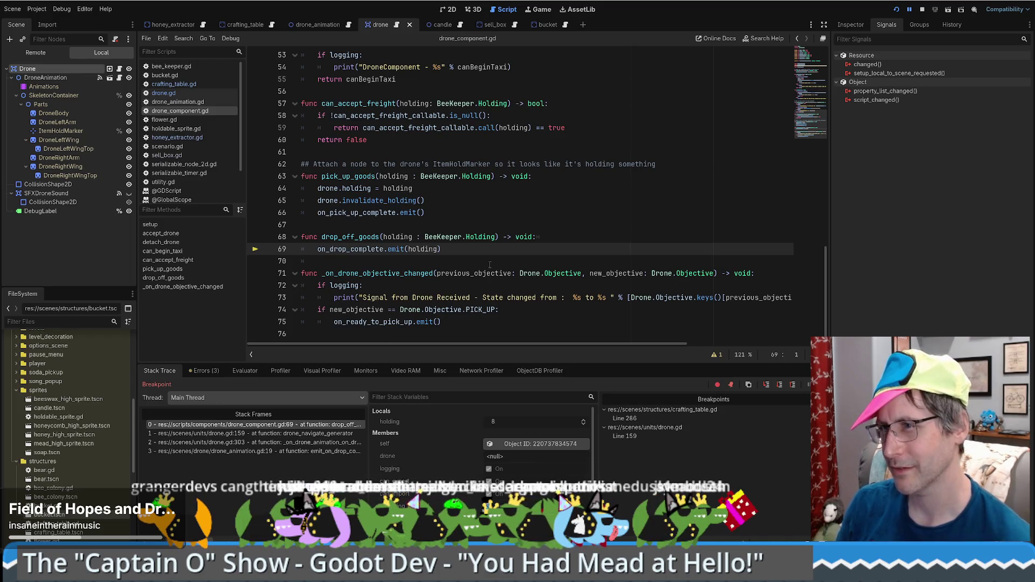
Jump from DroneComponent's on_drop_complete connection to the crafting_table.gd handler near line 284.
click(251, 25)
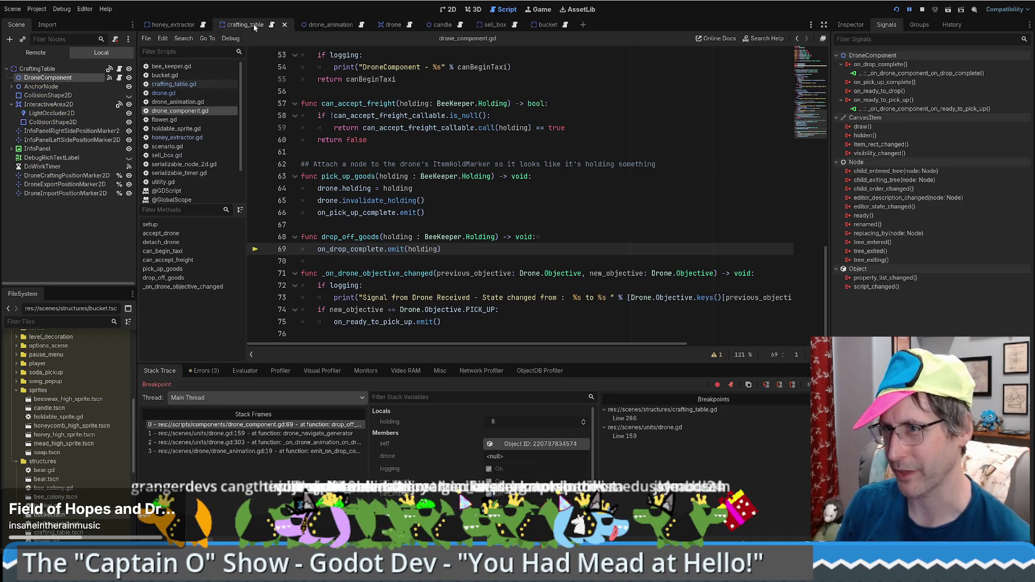
click(271, 26)
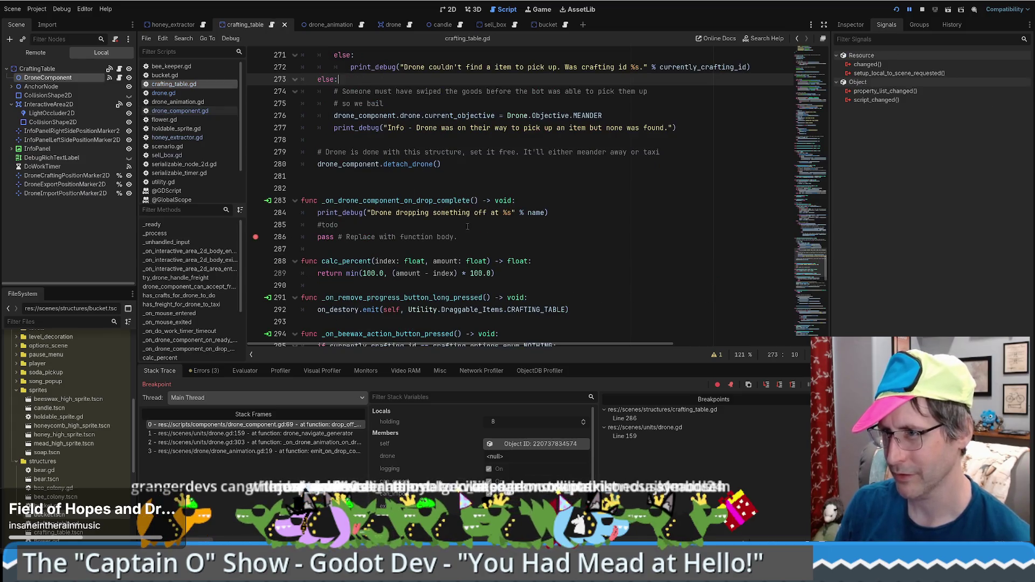
scroll(467, 226, up, 4)
scroll(475, 227, up, 5)
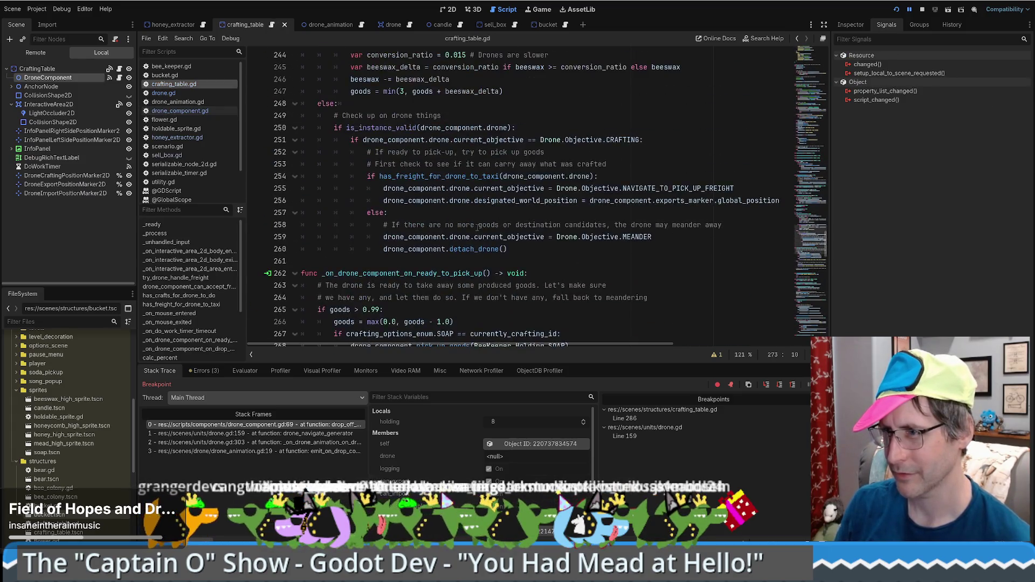
scroll(475, 226, down, 9)
click(47, 79)
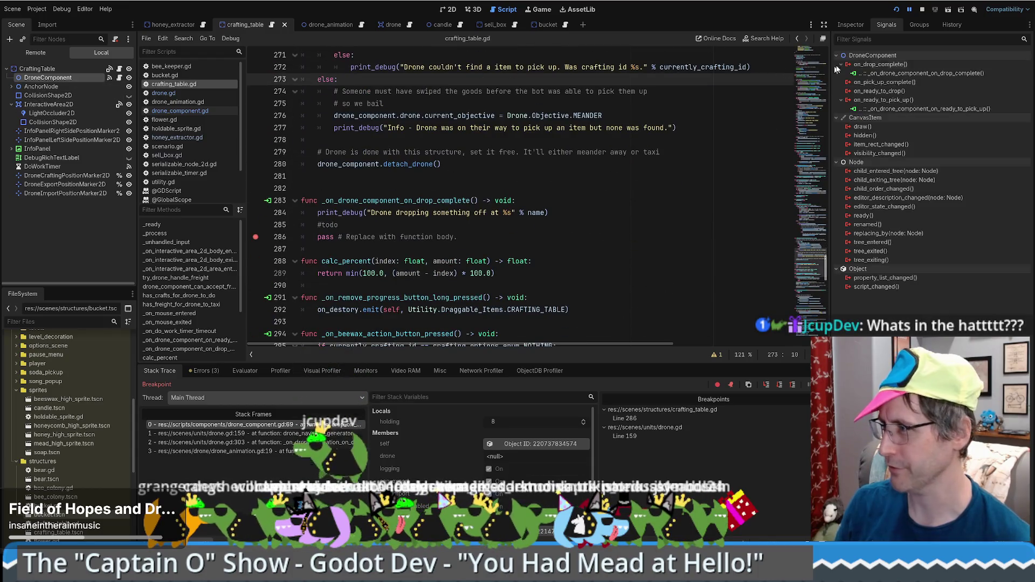
double_click(892, 75)
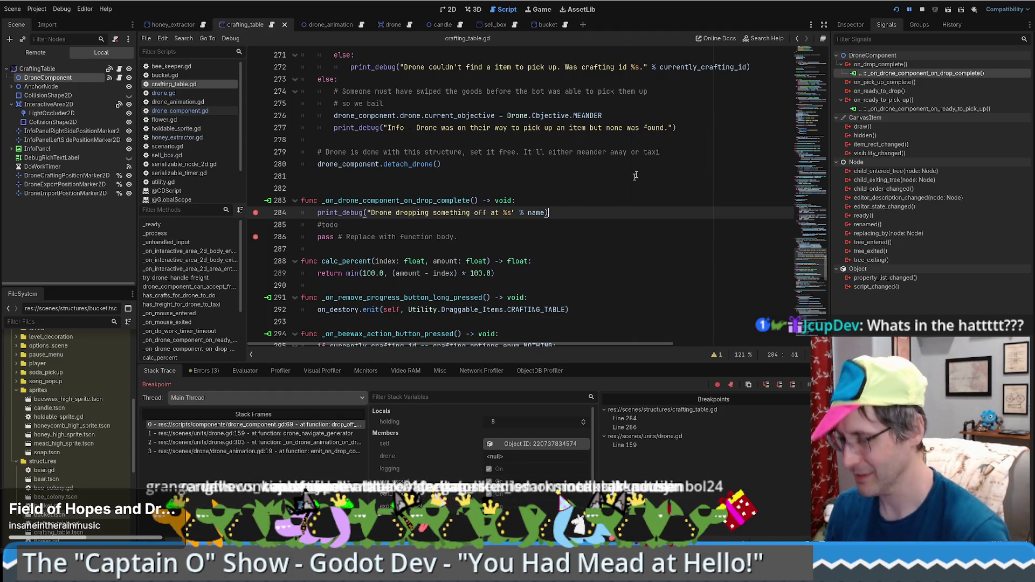
click(231, 38)
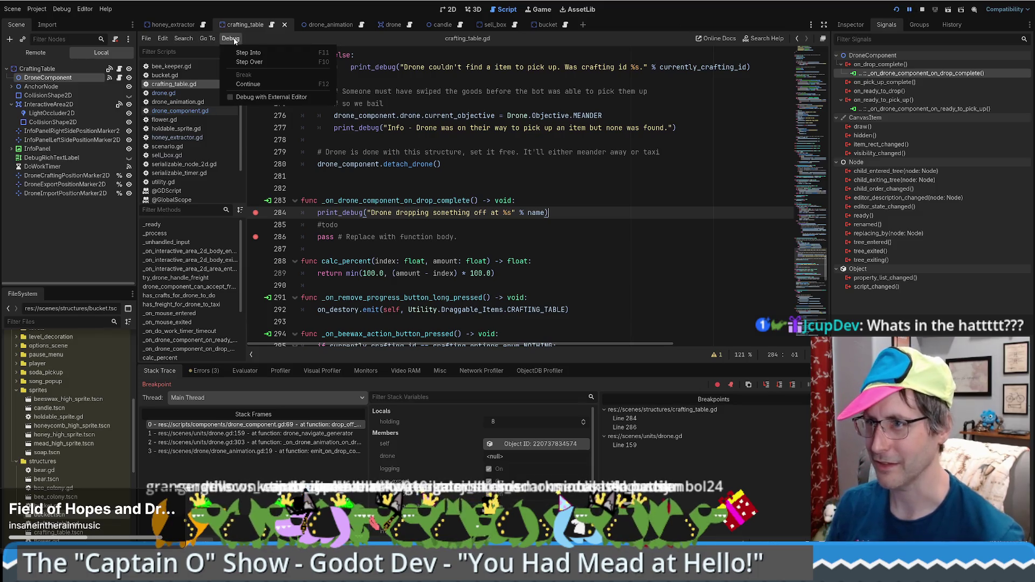
Resume the paused game with Debug > Continue.
click(257, 86)
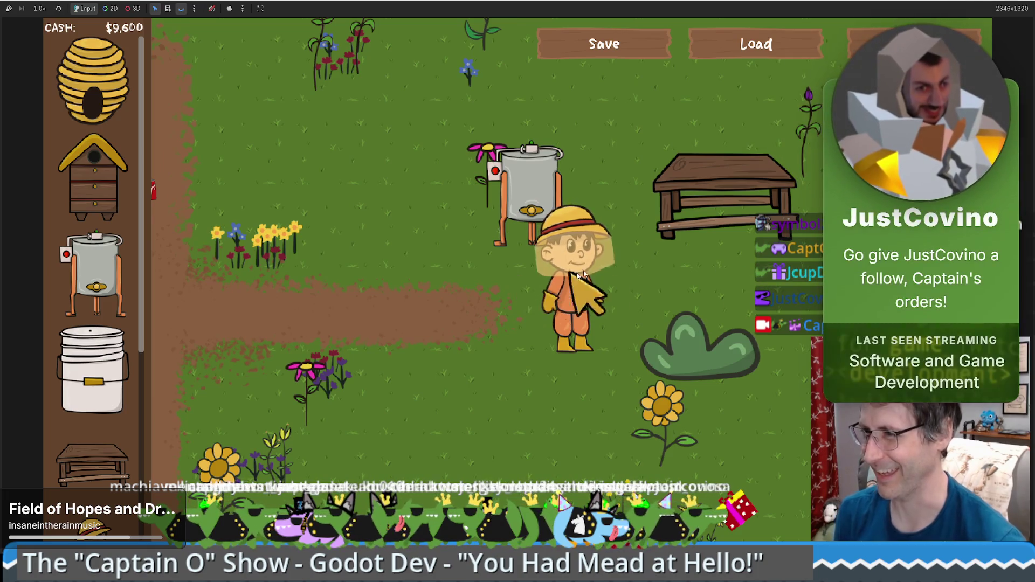
Walk the beekeeper around the garden, past the honey extractor and the crafting table.
key(a)
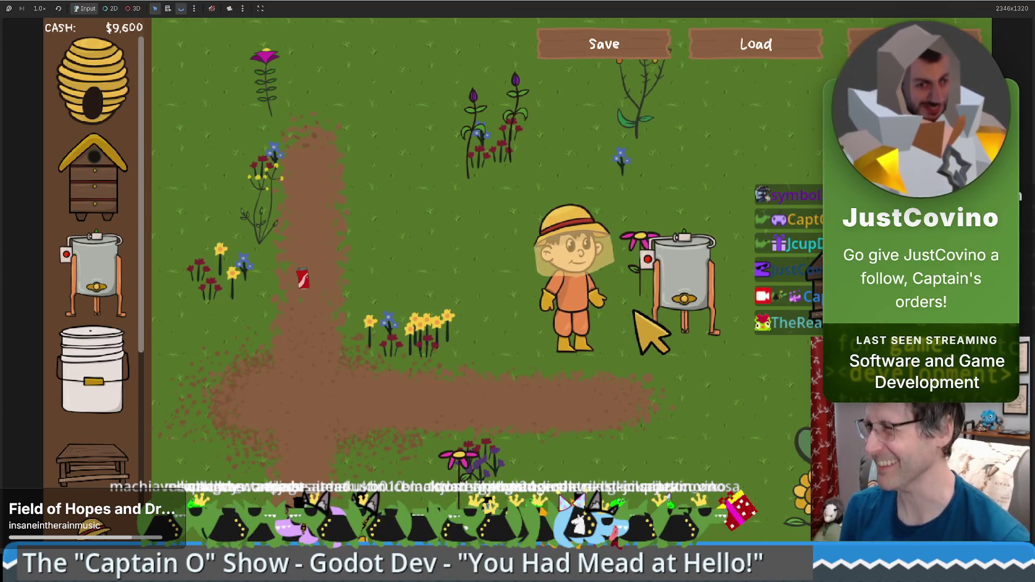
key(d)
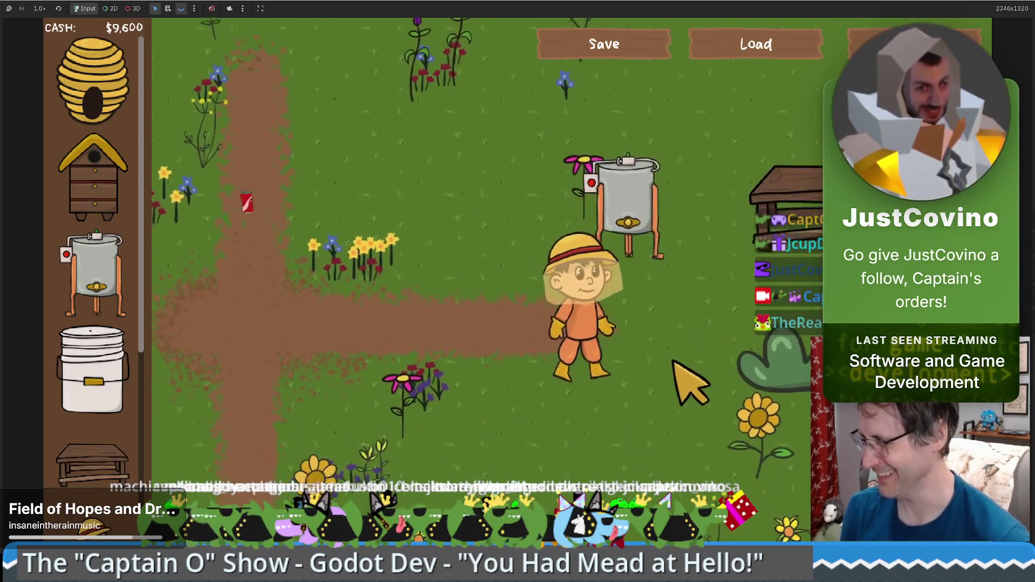
key(a)
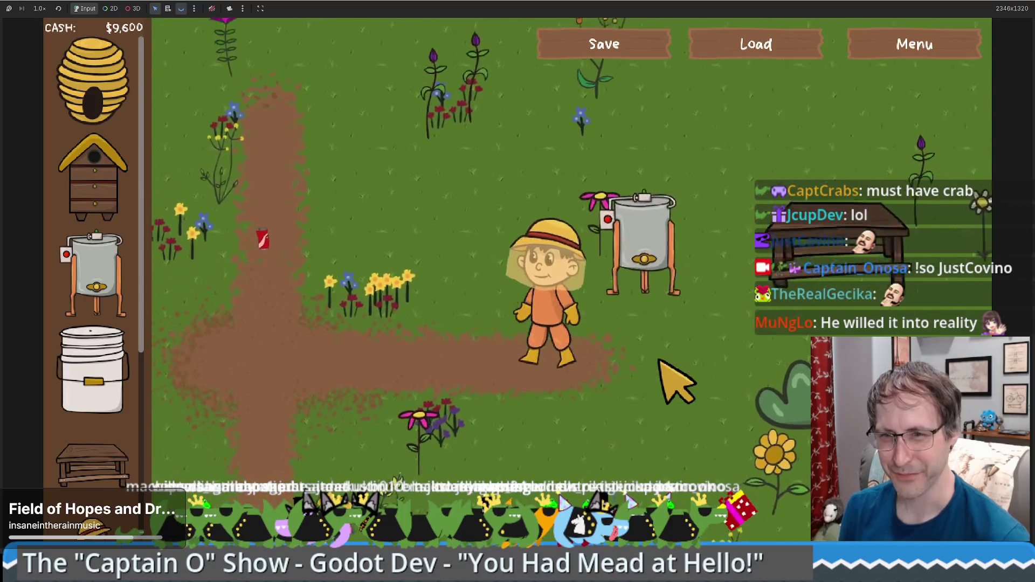
key(a)
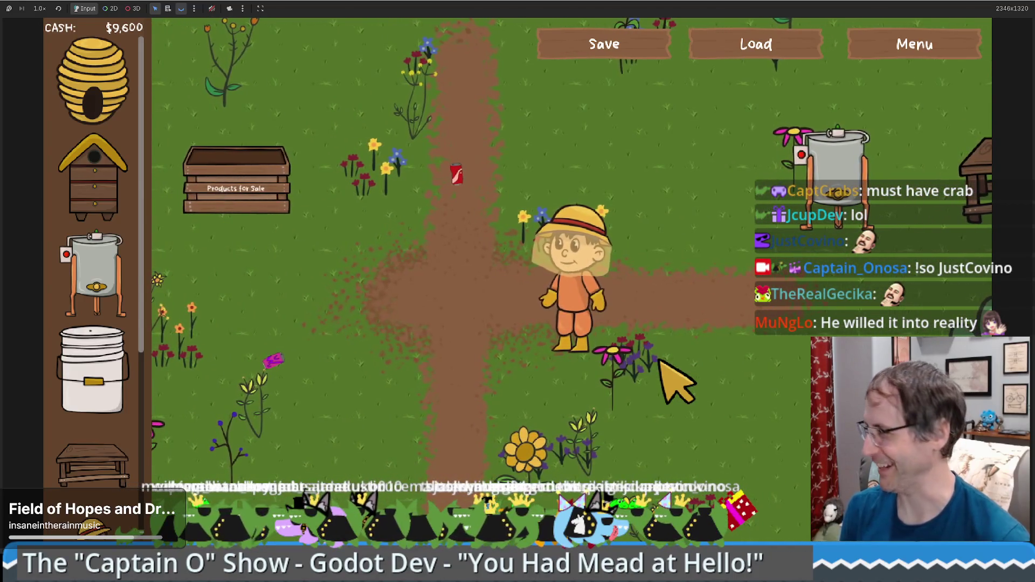
key(d)
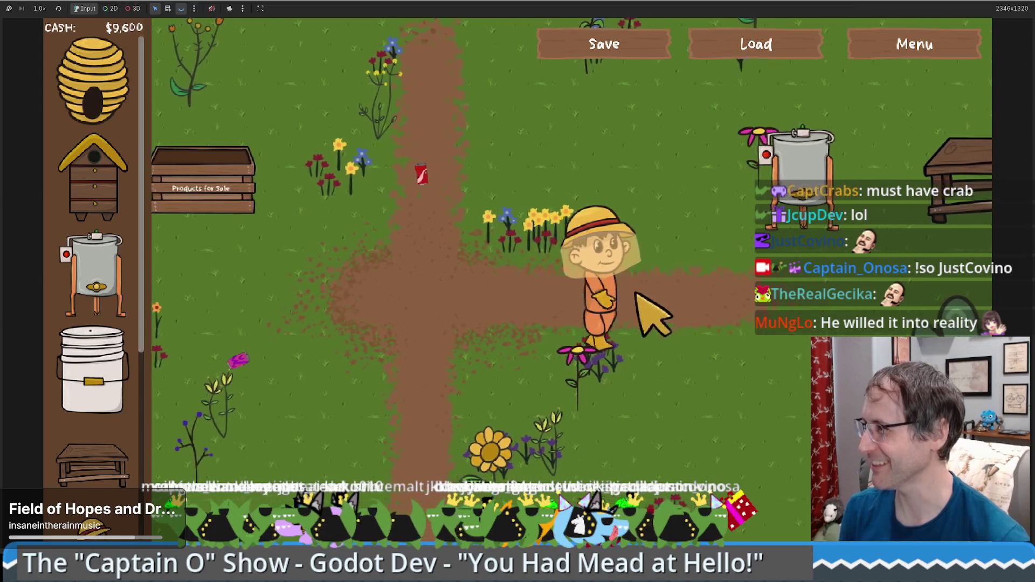
key(w)
key(w)
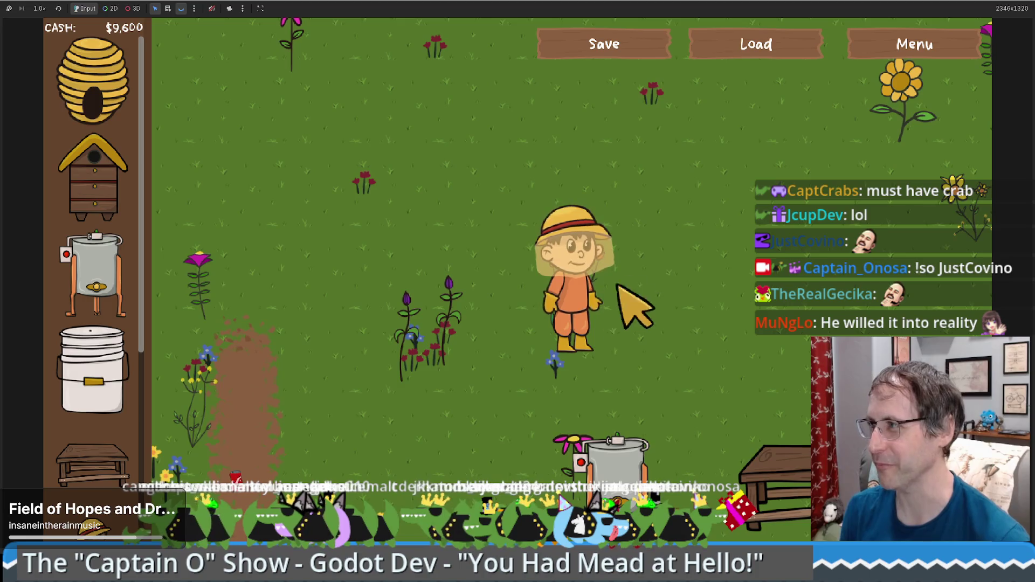
key(d)
key(s)
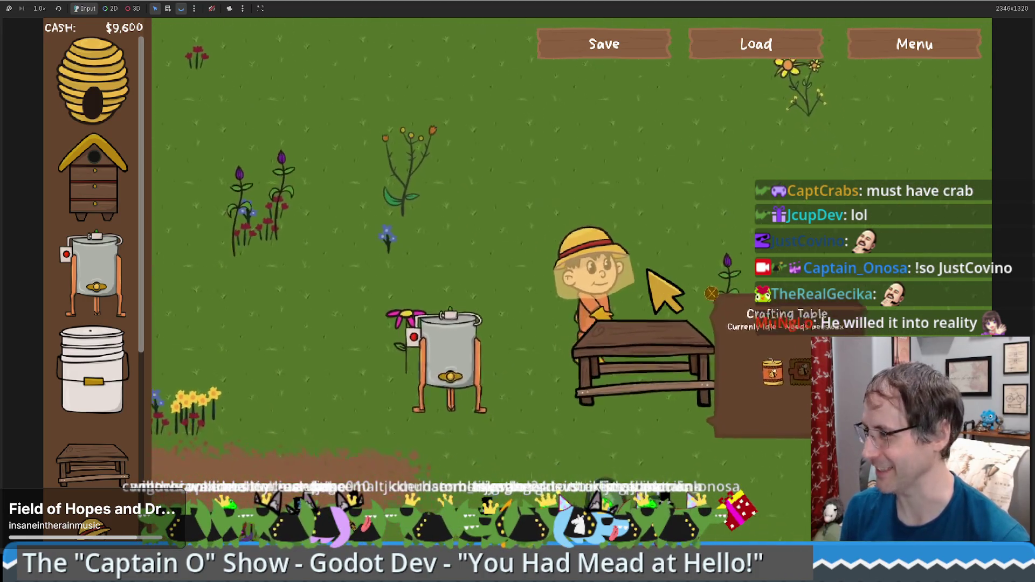
key(d)
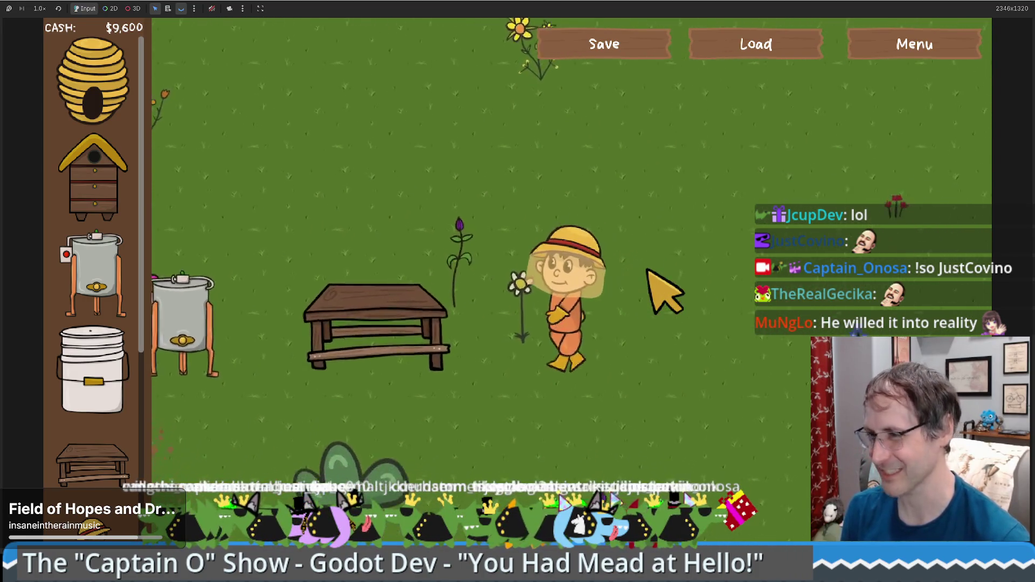
key(a)
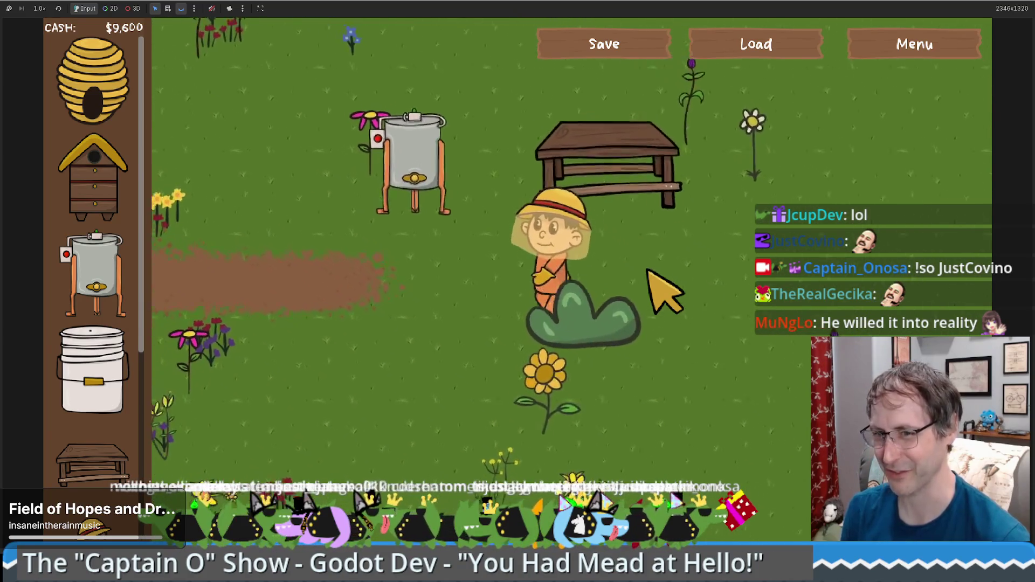
key(a)
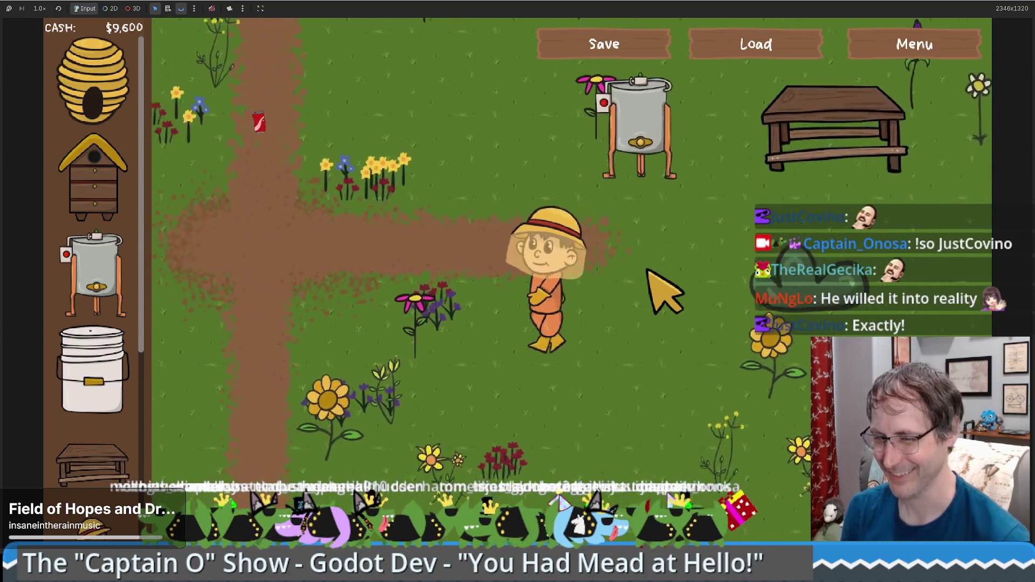
key(d)
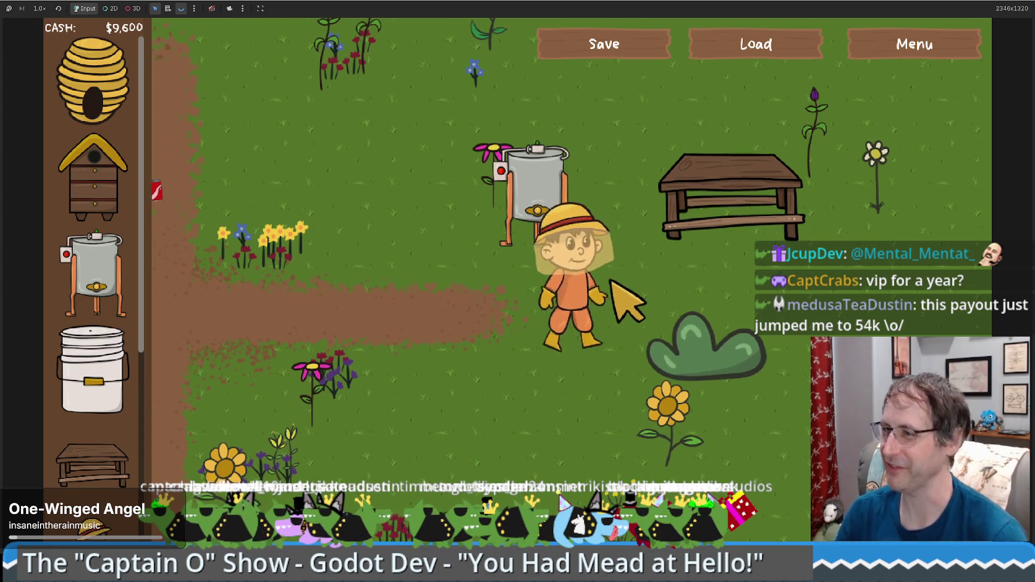
Walk the beekeeper near the honey extractor again, then return to the crafting_table.gd editor.
key(w)
key(a)
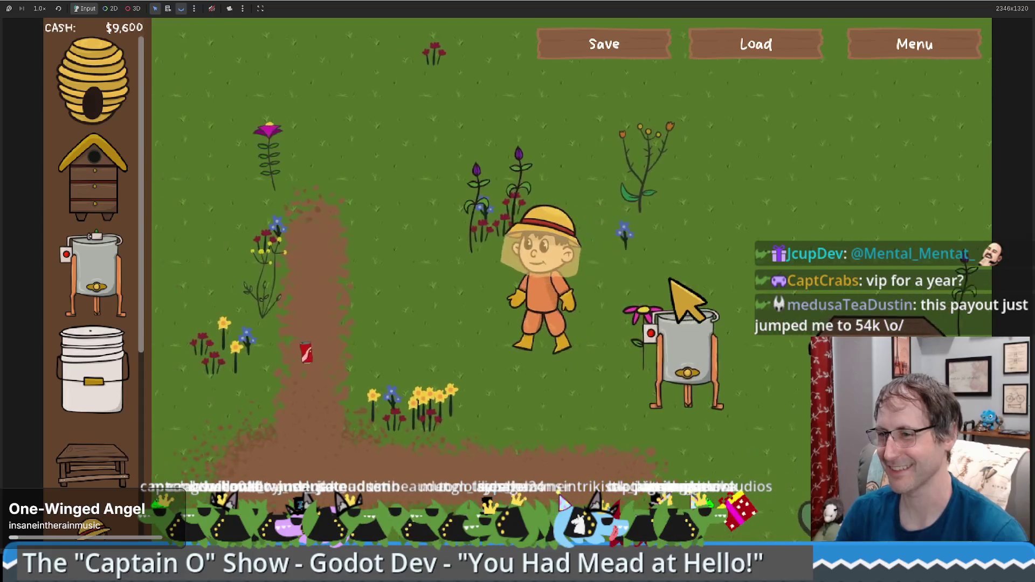
key(w)
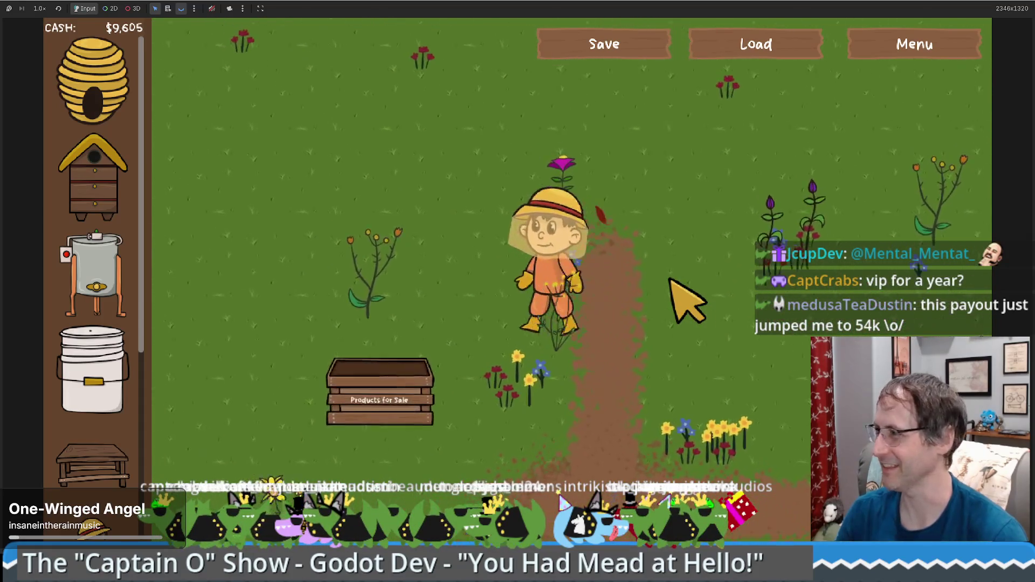
key(d)
key(s)
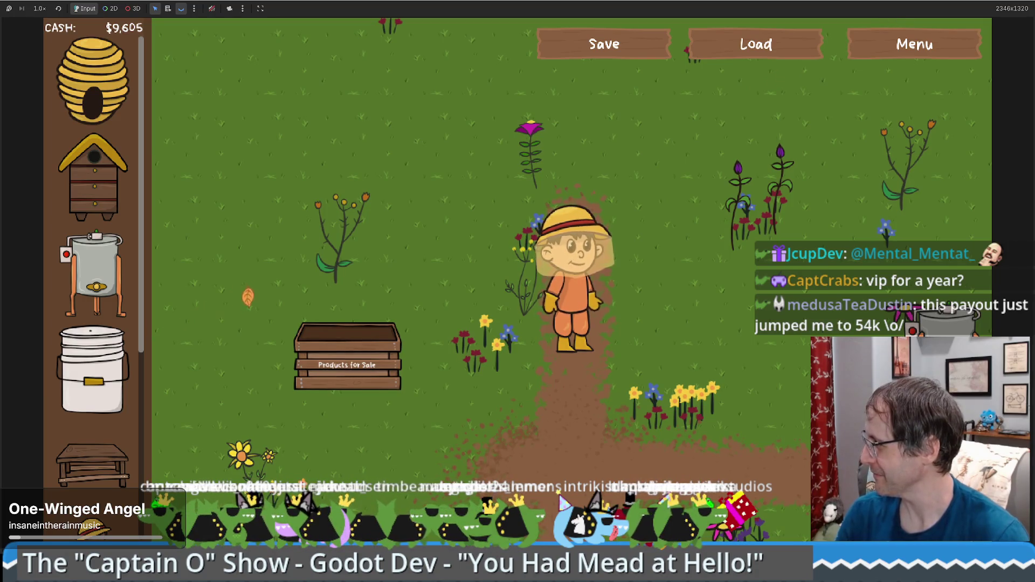
key(d)
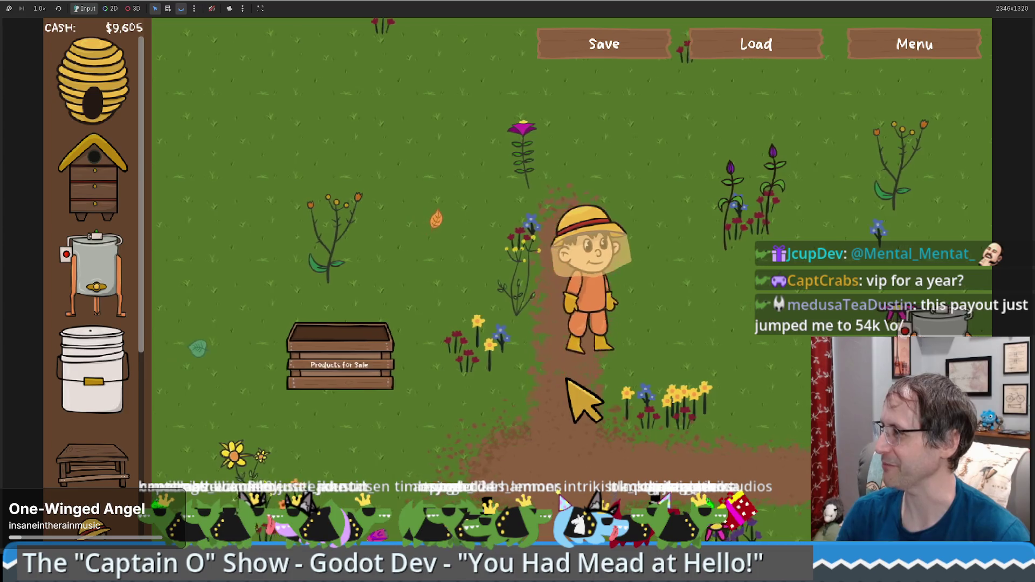
key(w)
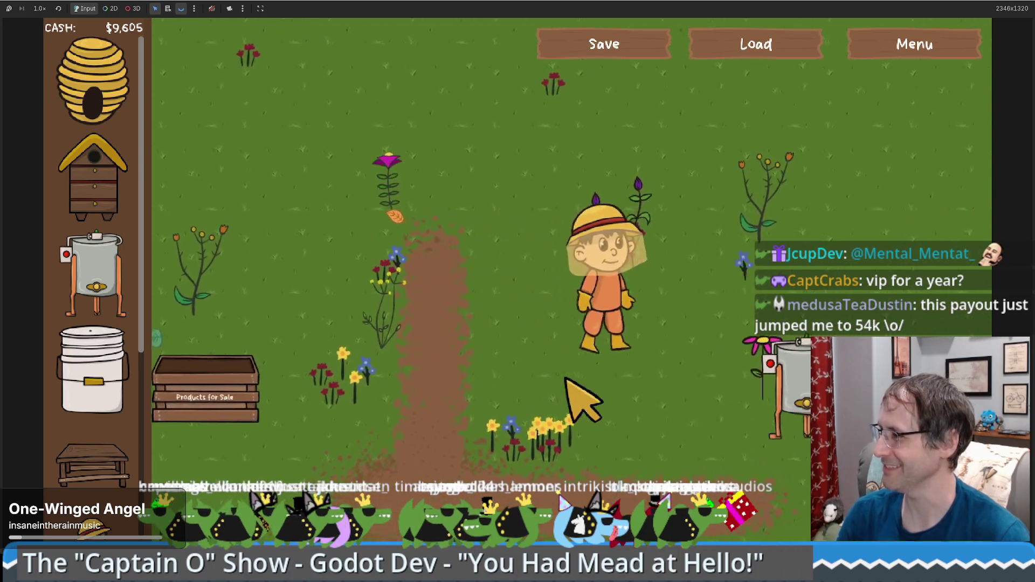
key(s)
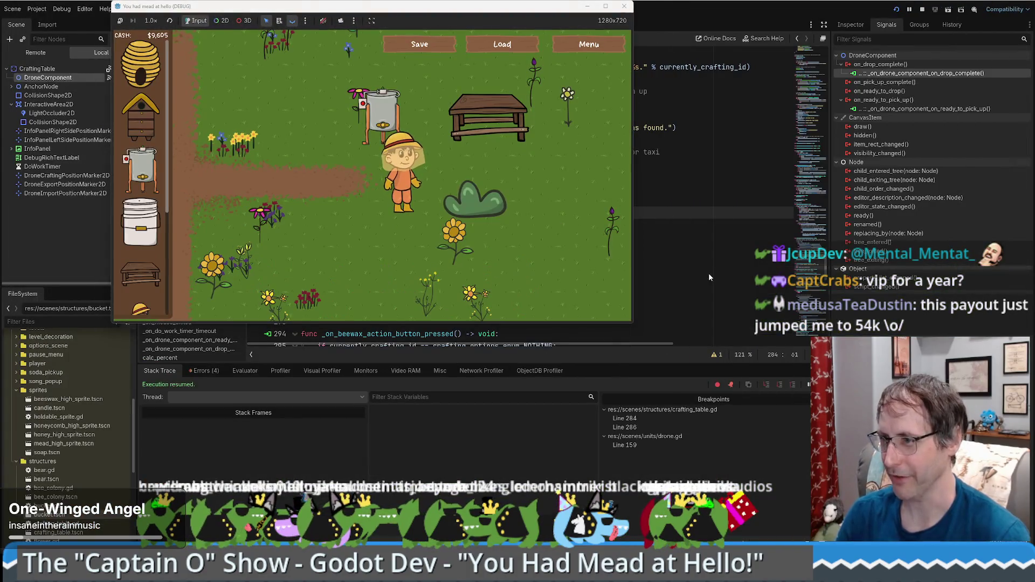
click(709, 273)
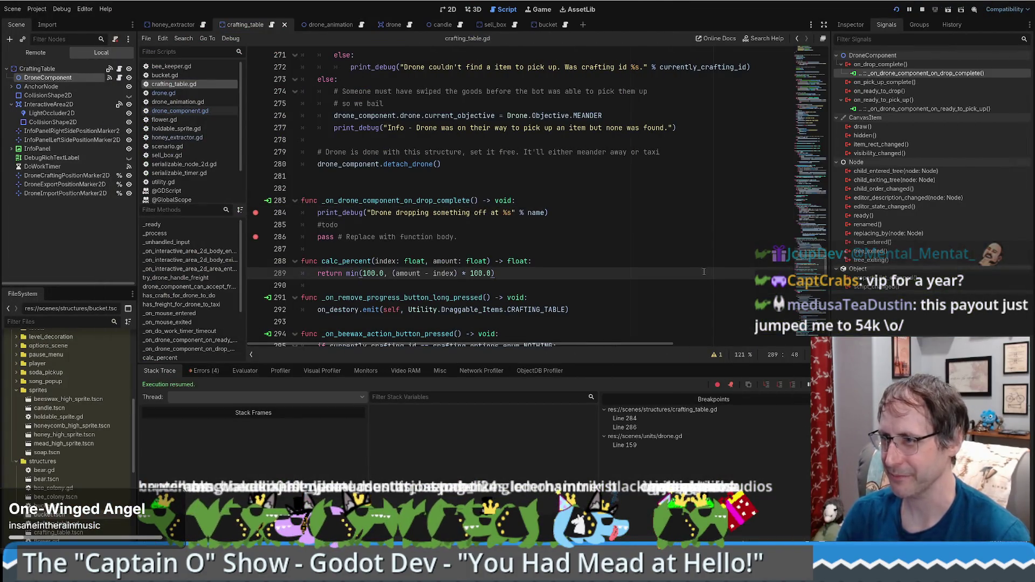
double_click(416, 200)
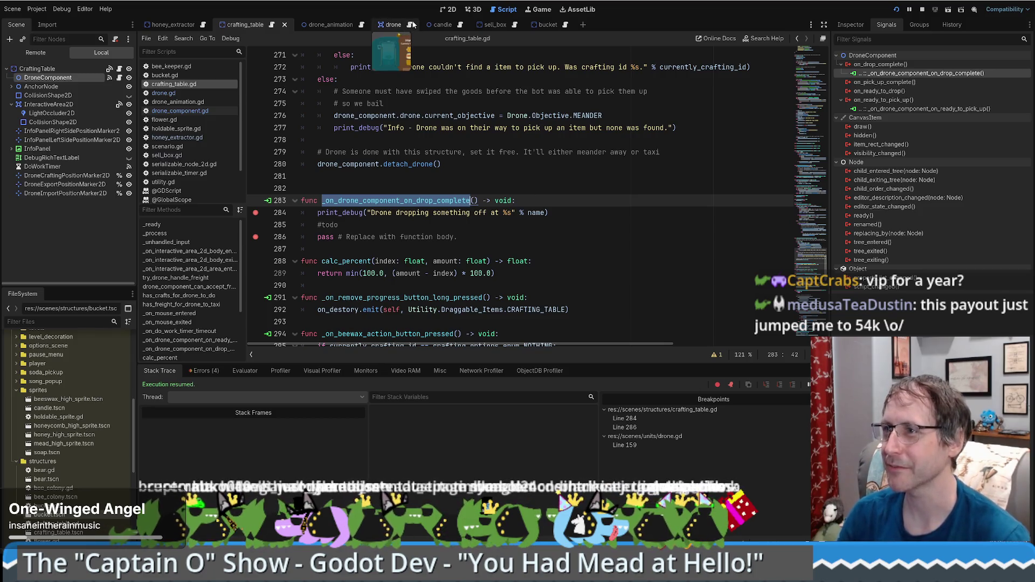
key(alt+Left)
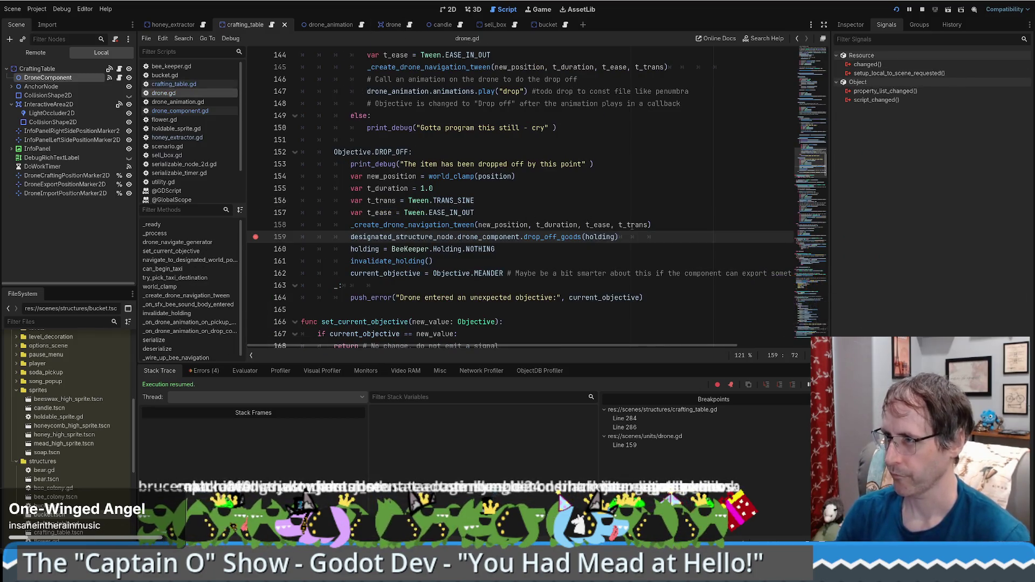
scroll(631, 226, up, 4)
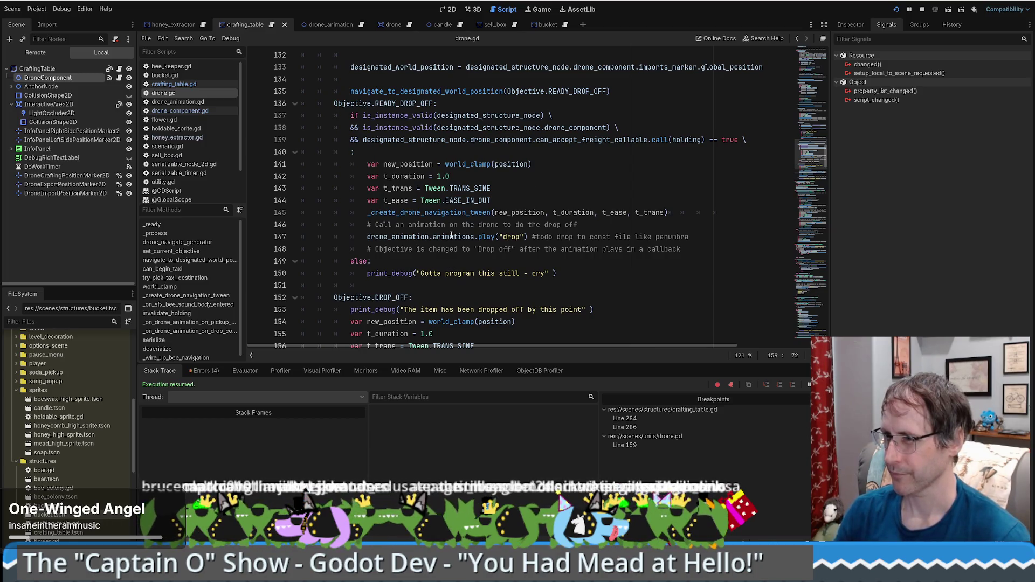
scroll(454, 233, down, 5)
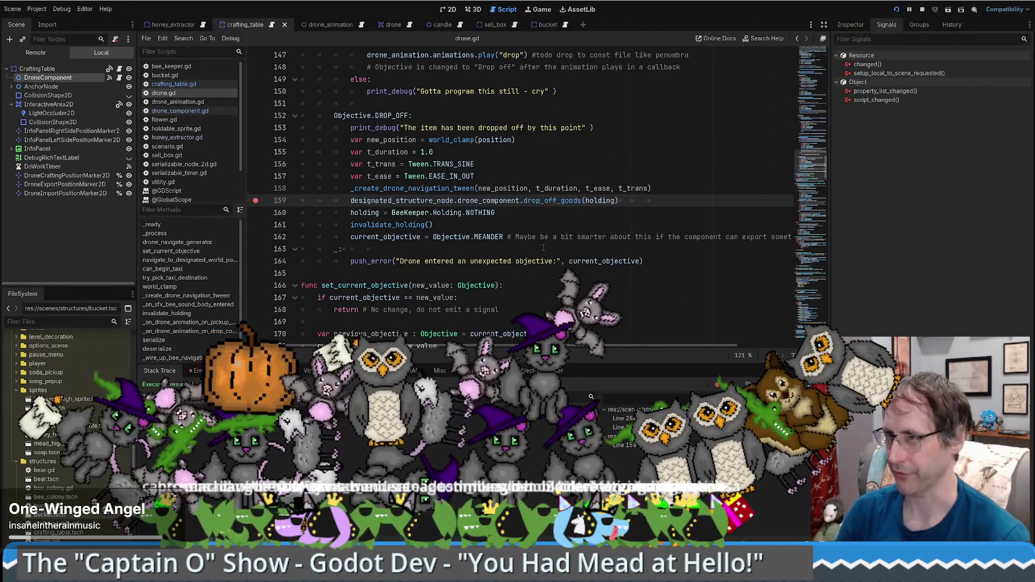
click(272, 25)
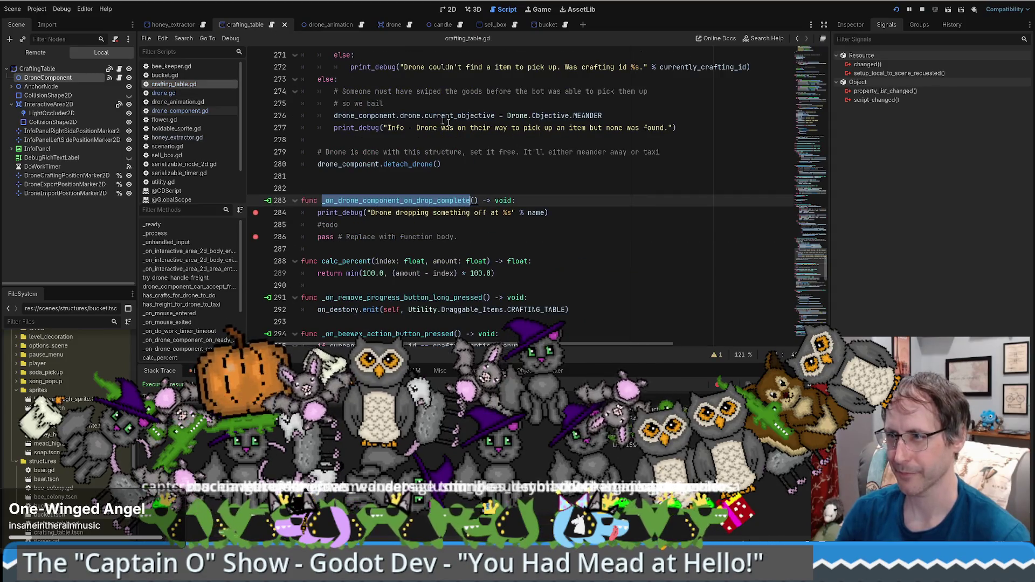
Disconnect DroneComponent's on_drop_complete connection and reconnect it to the crafting table.
click(54, 69)
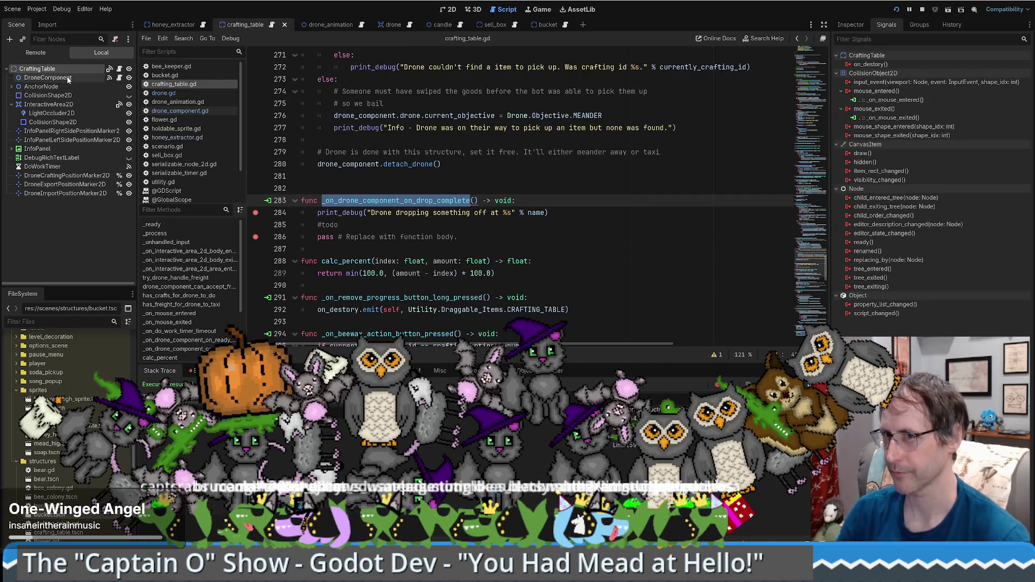
click(54, 77)
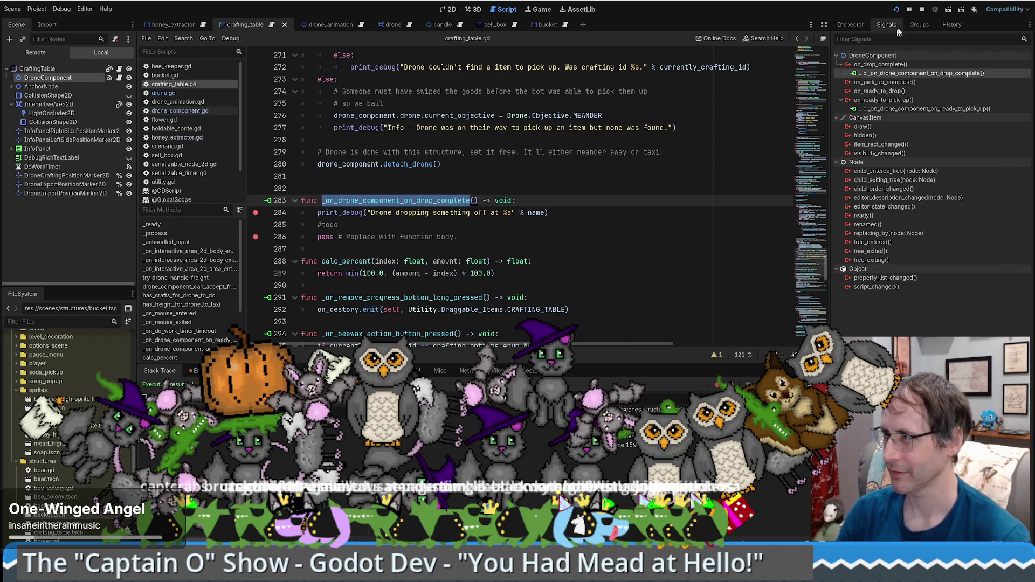
right_click(922, 74)
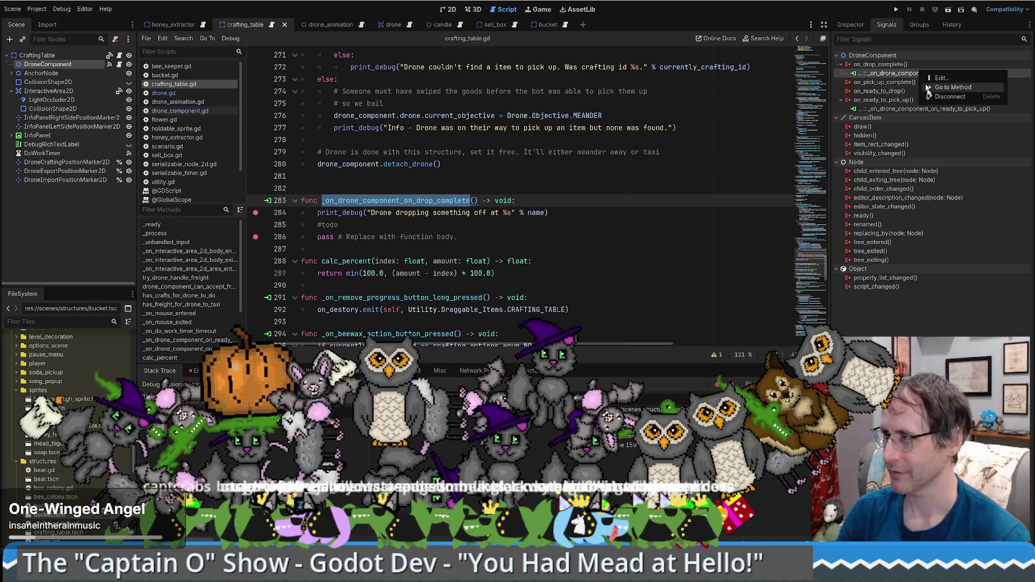
click(934, 97)
double_click(893, 65)
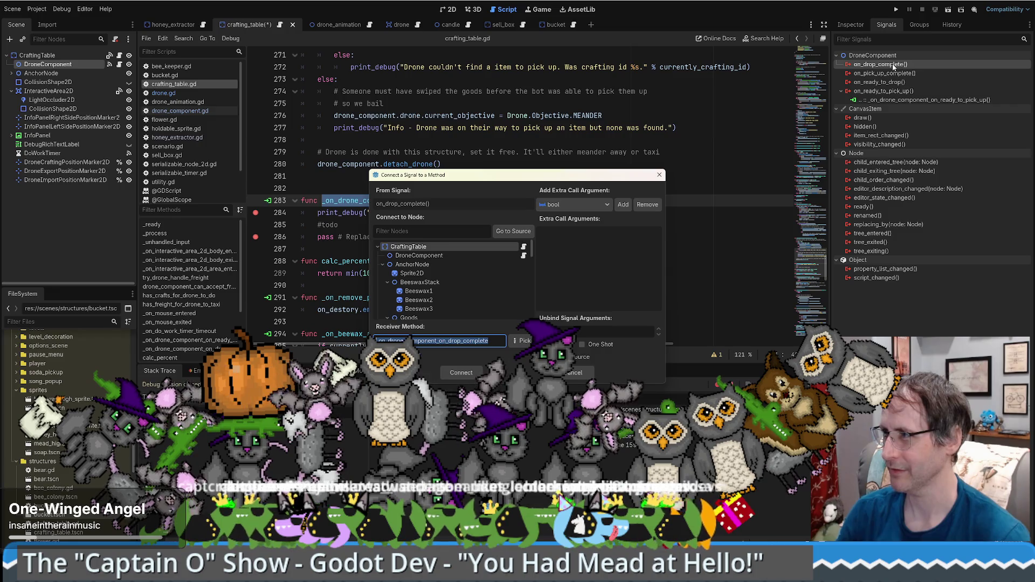
click(469, 377)
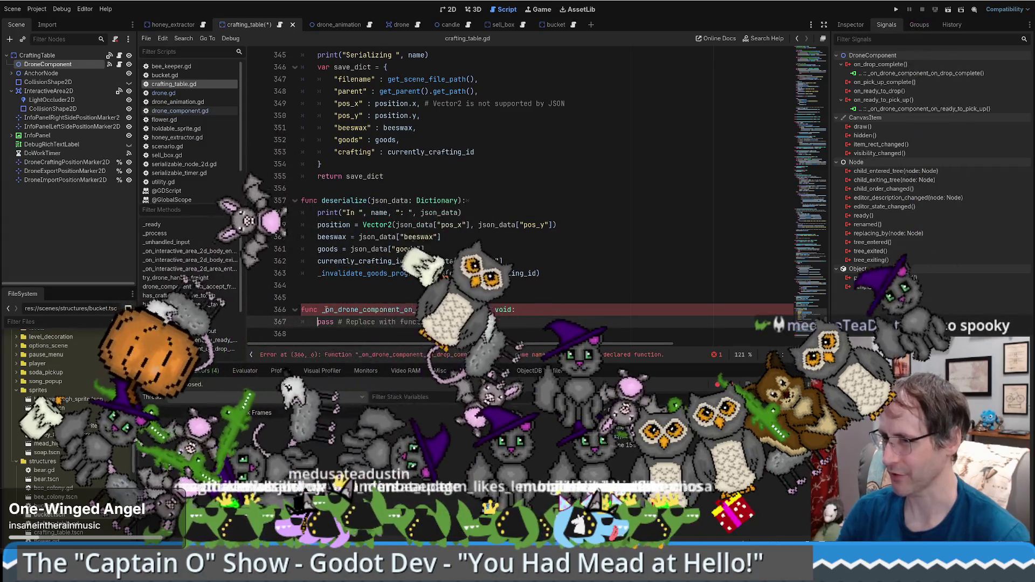
Compare the new line 366 handler name with the original at line 283, undoing any accidental edits.
drag(322, 309, 478, 310)
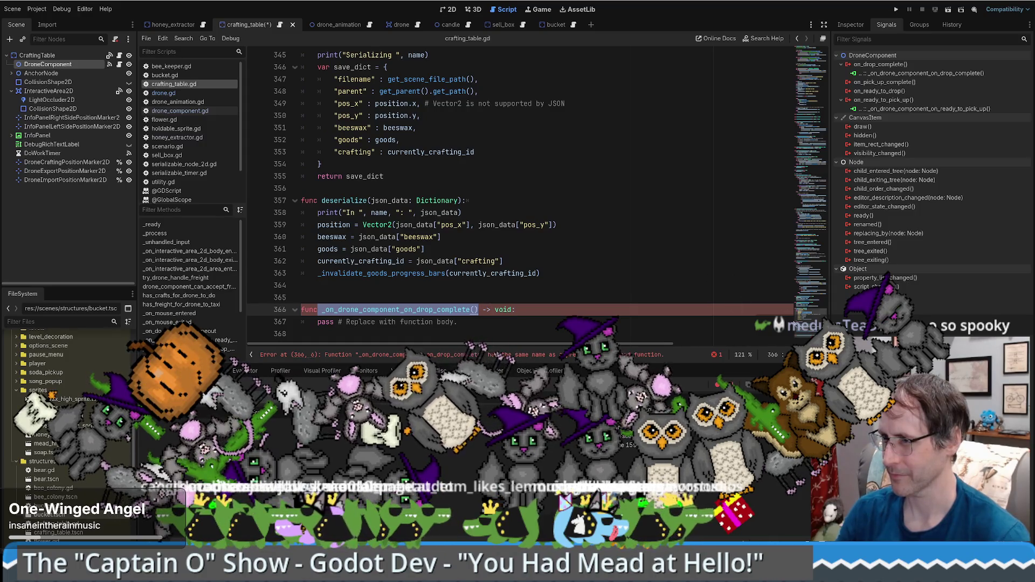
key(F3)
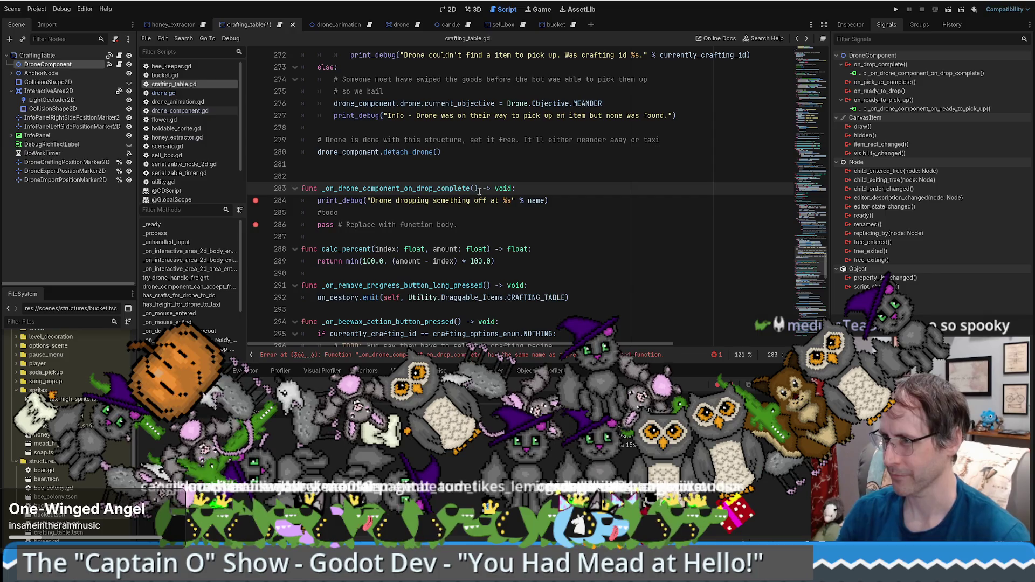
key(shift+Home)
key(ctrl+x)
key(ctrl+z)
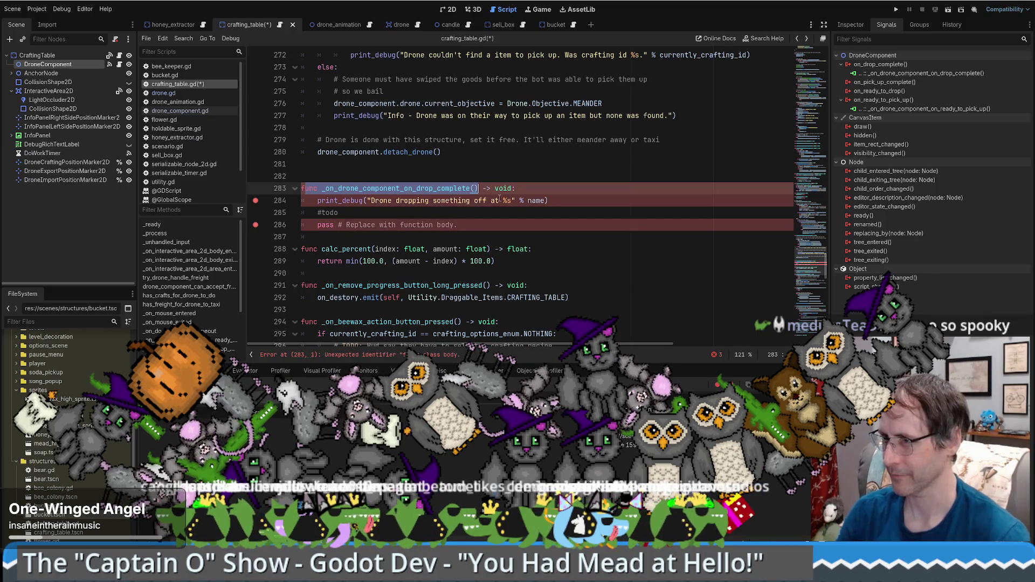
drag(322, 188, 475, 190)
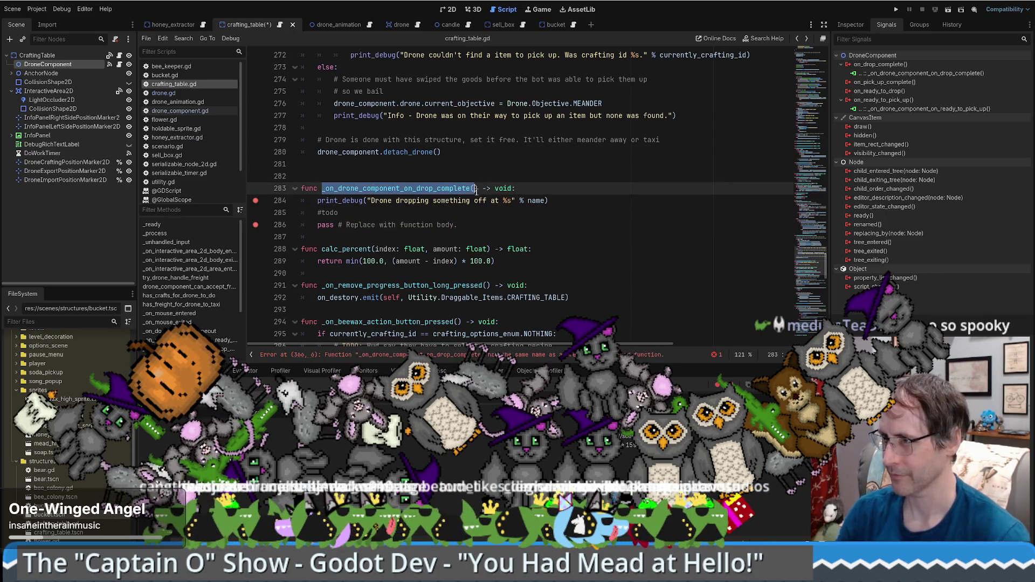
key(ctrl+x)
key(ctrl+z)
key(ctrl+v)
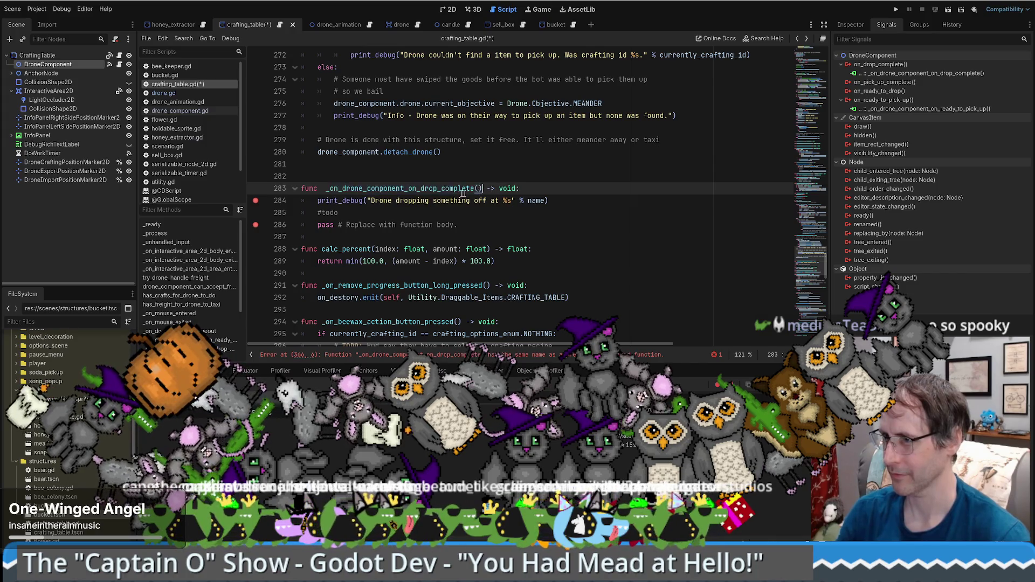
key(ctrl+z)
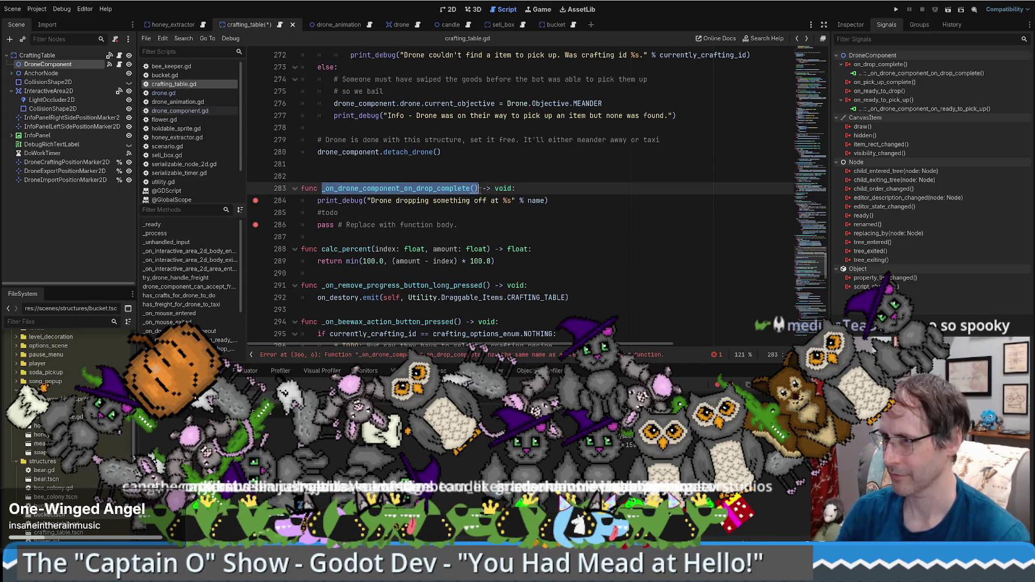
key(ctrl+v)
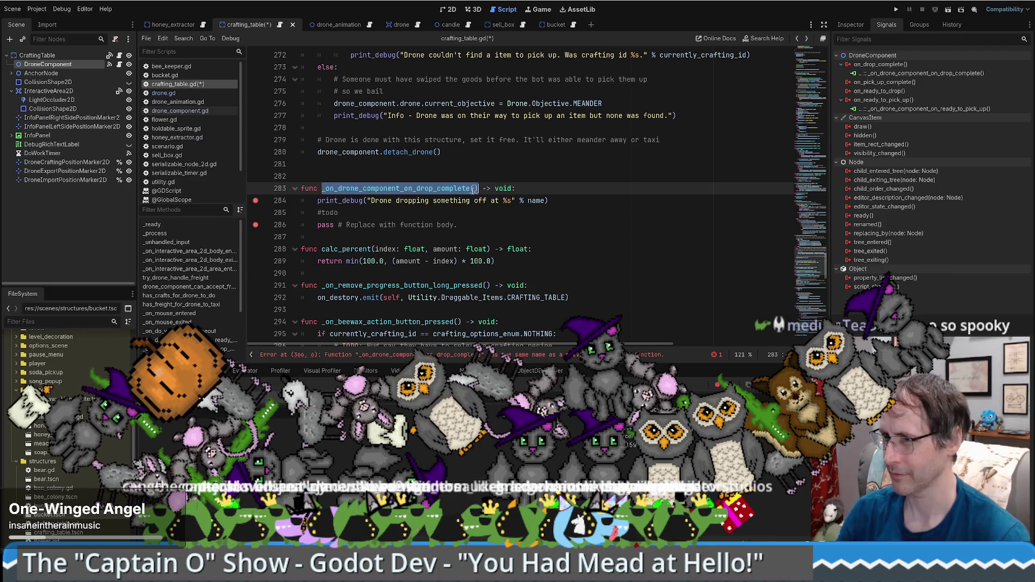
key(ctrl+z)
Delete the duplicate stub on lines 364–367 and confirm the connection opens the line 283 handler.
scroll(475, 267, down, 3)
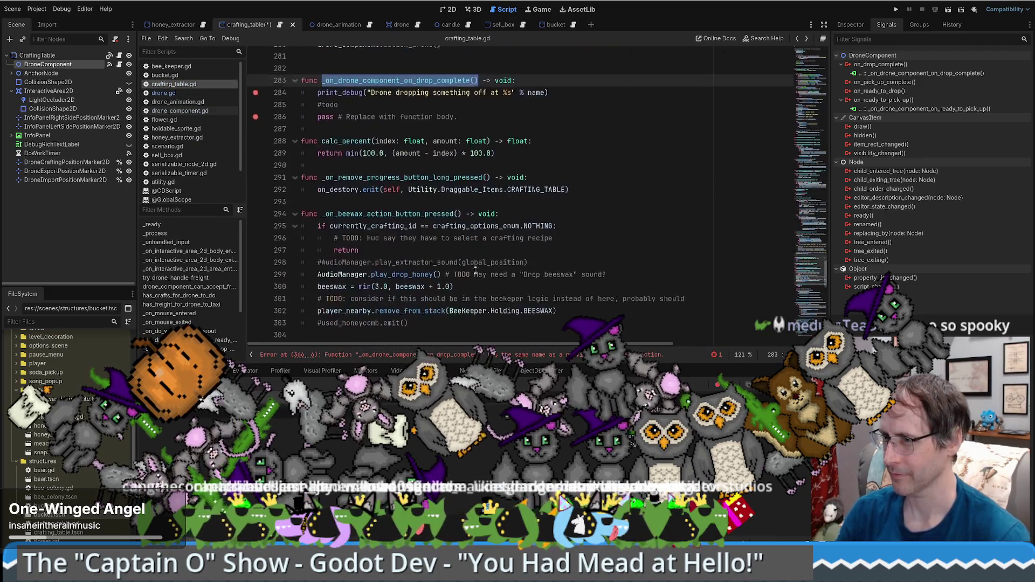
scroll(476, 267, down, 15)
click(322, 309)
drag(322, 310, 478, 309)
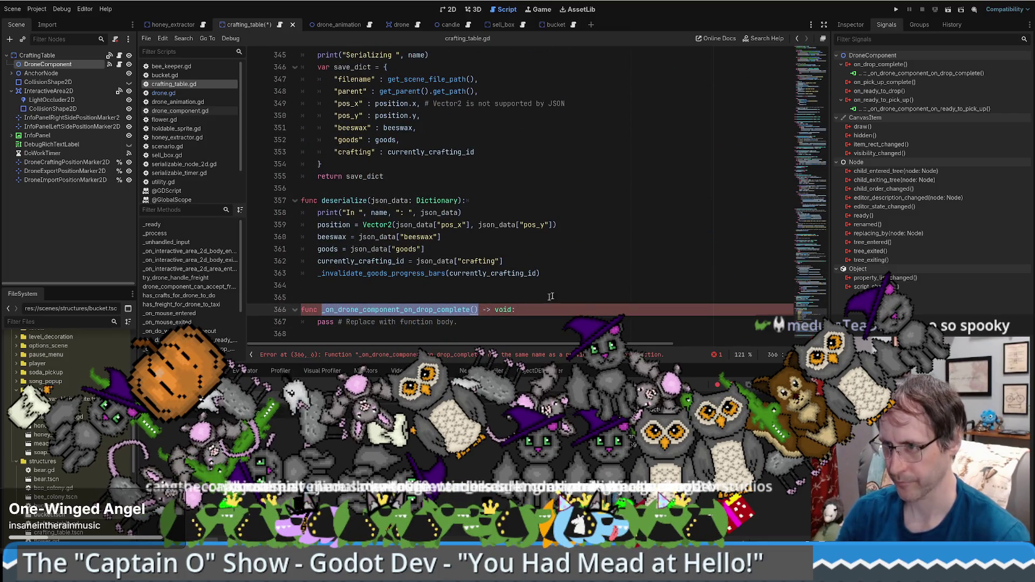
drag(539, 286, 515, 328)
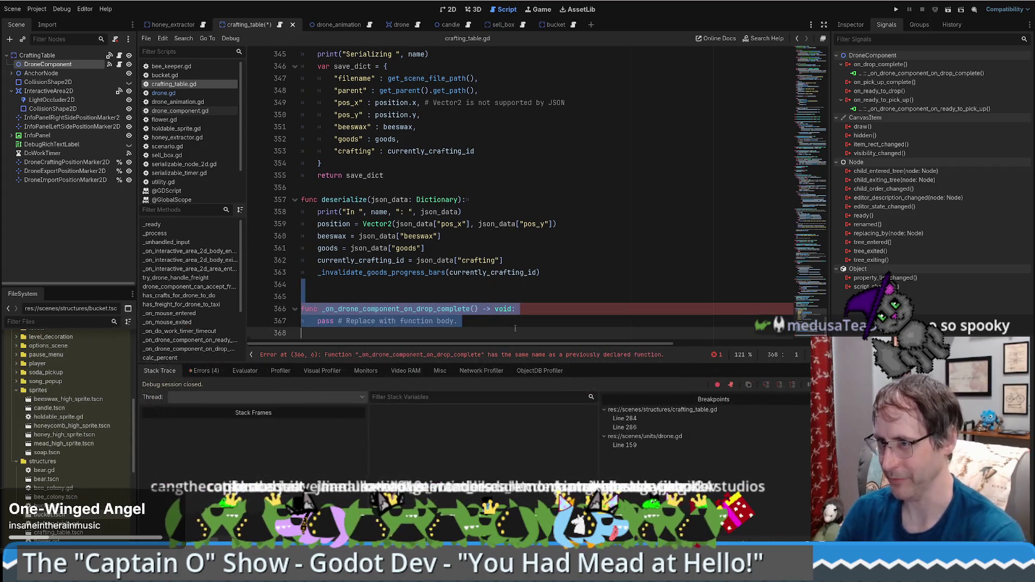
key(BackSpace)
double_click(904, 74)
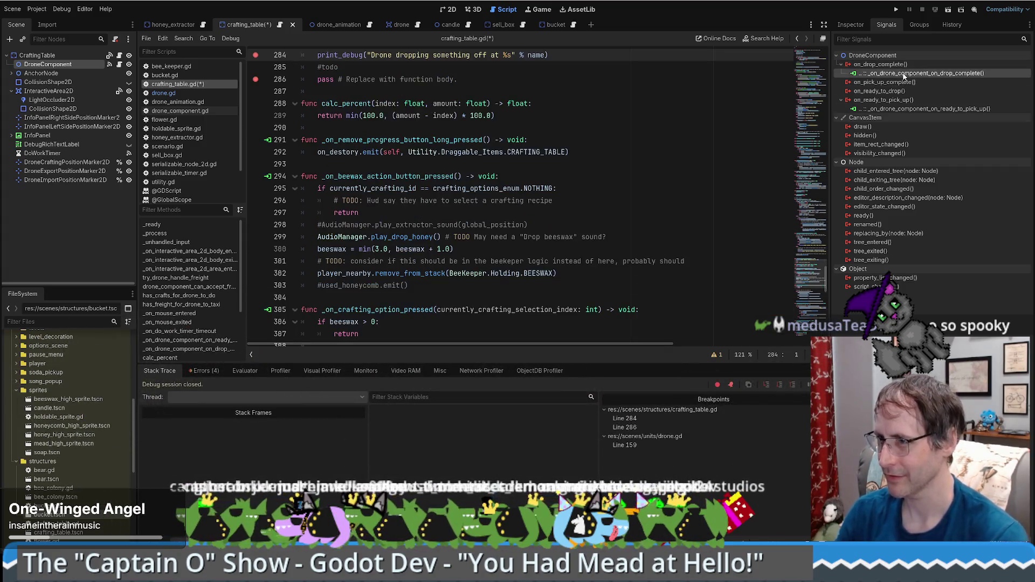
scroll(556, 163, up, 5)
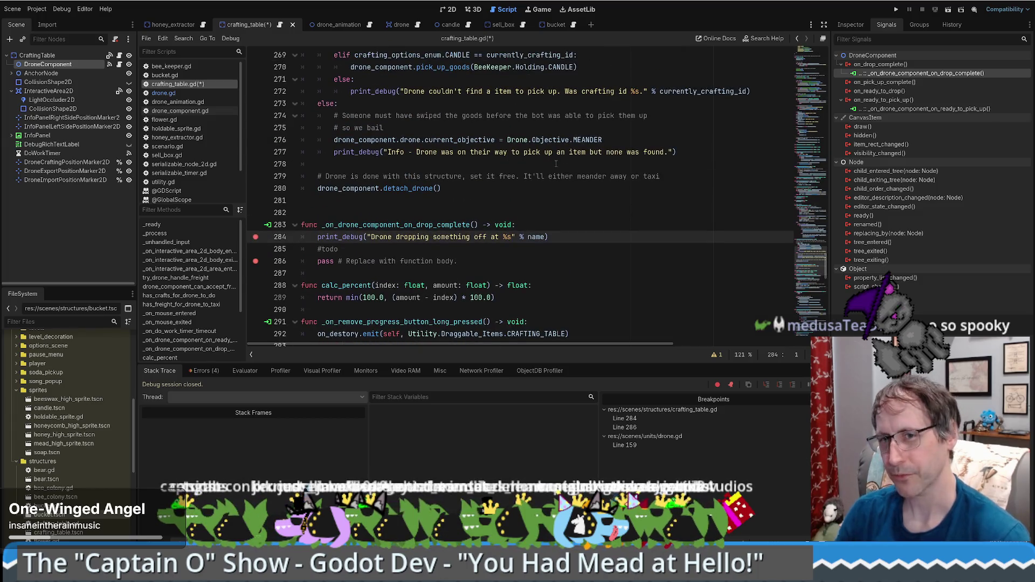